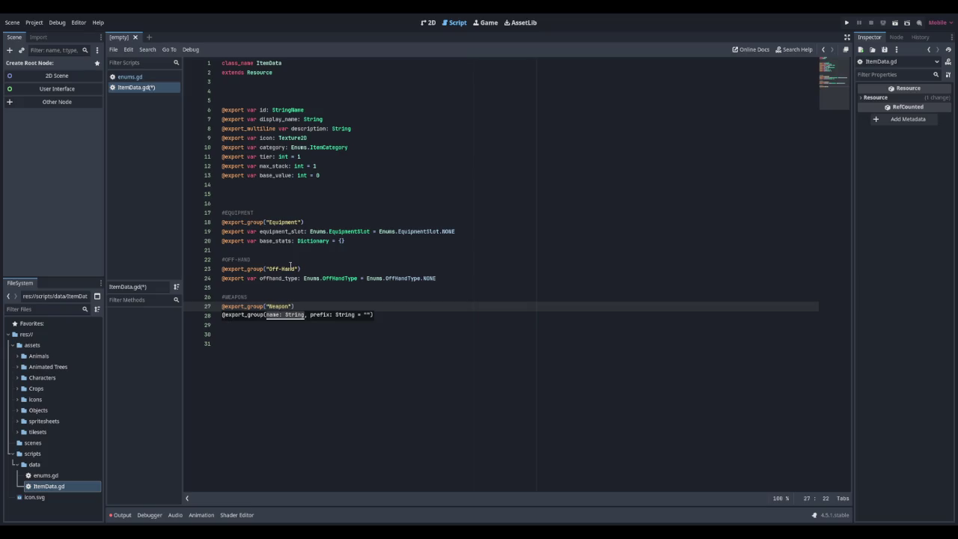
Step: Under the Weapon group, export weapon_type: Enums.WeaponType defaulting to Enums.WeaponType.NONE
key(Down)
text(@export var )
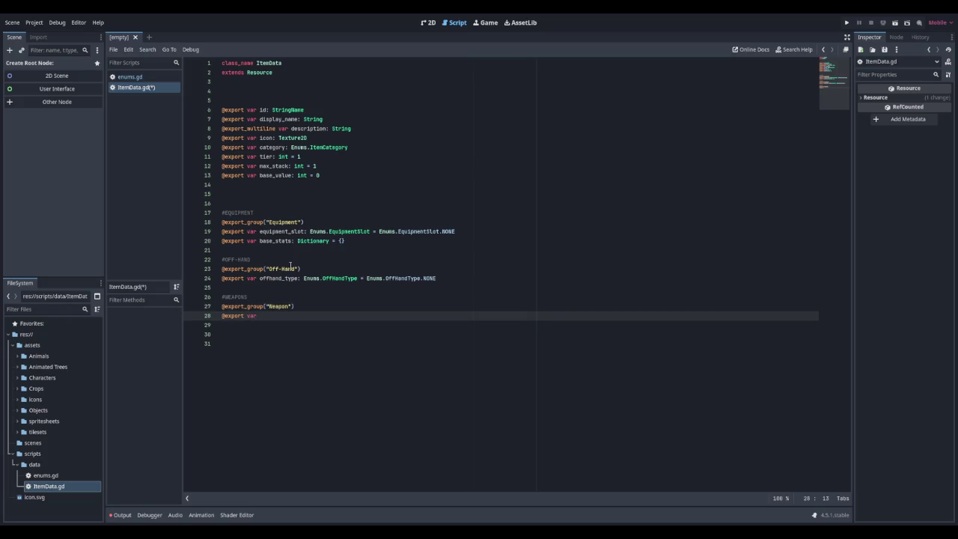
text(weapon_type)
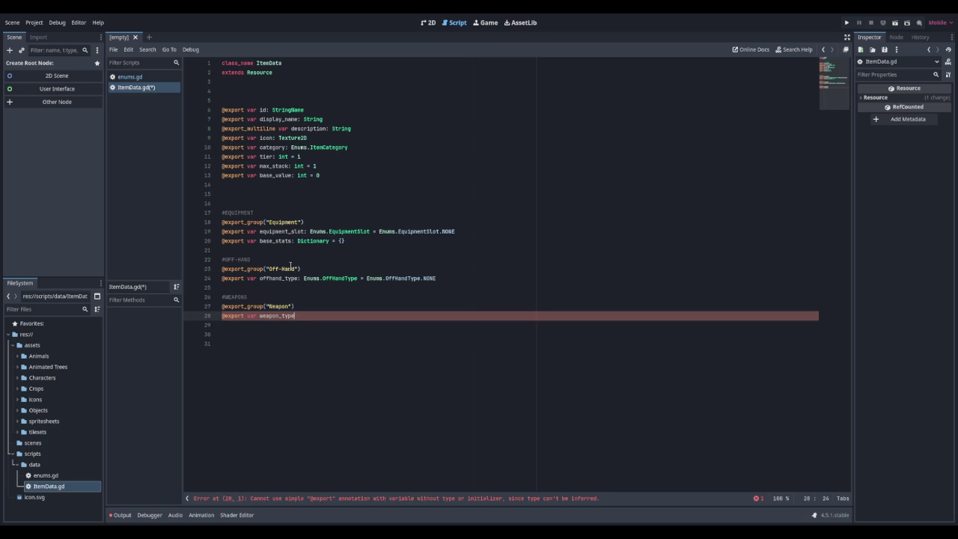
text( = Enums.We)
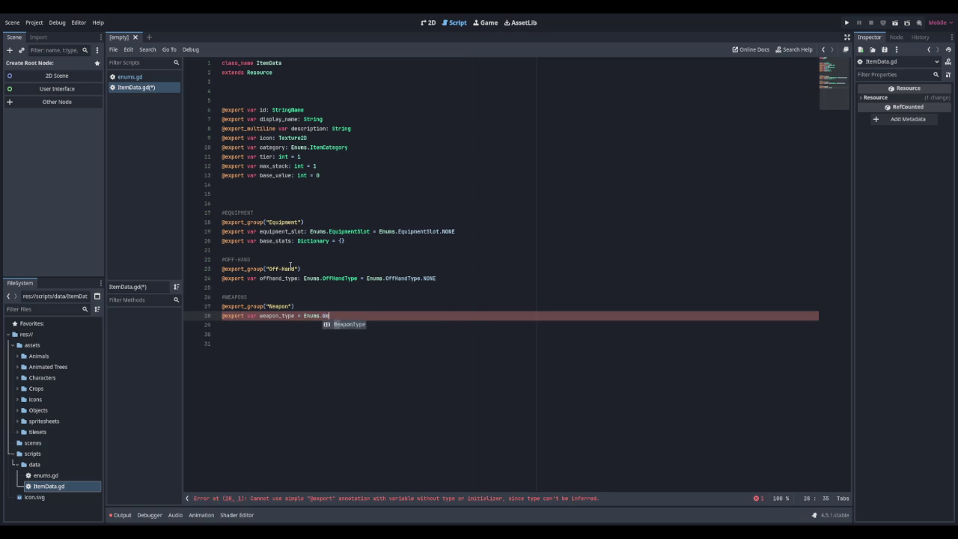
key(Return)
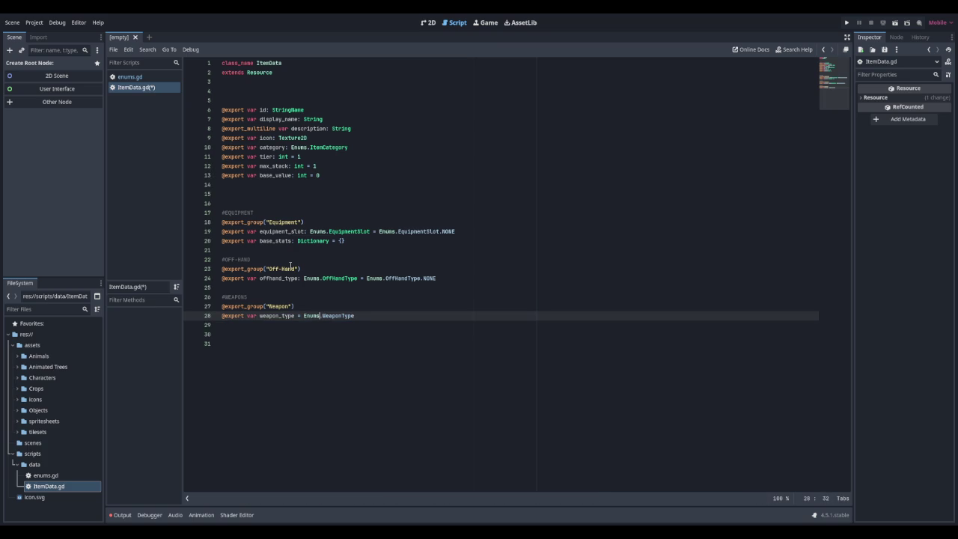
key(BackSpace)
text(:  Enums.WeaponType )
text(= Enums)
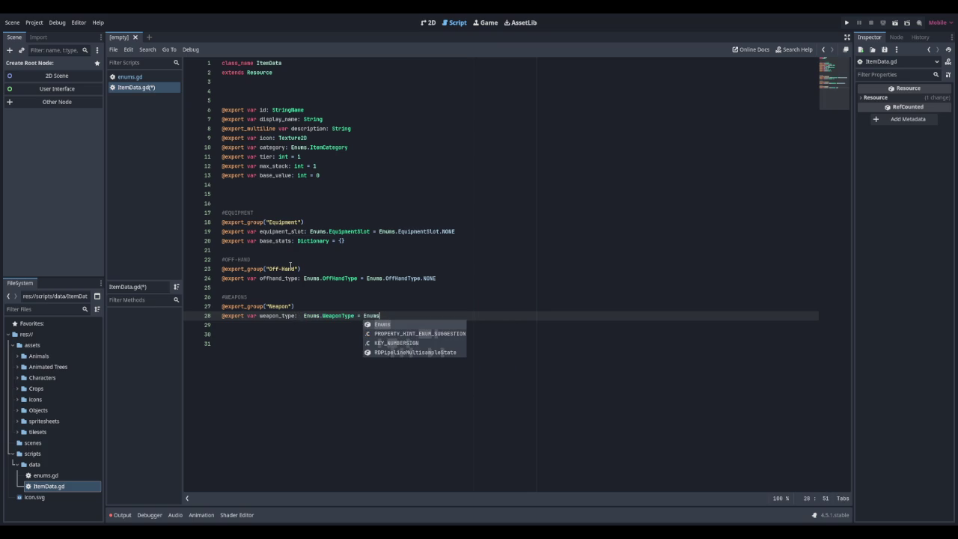
text(.Weapo)
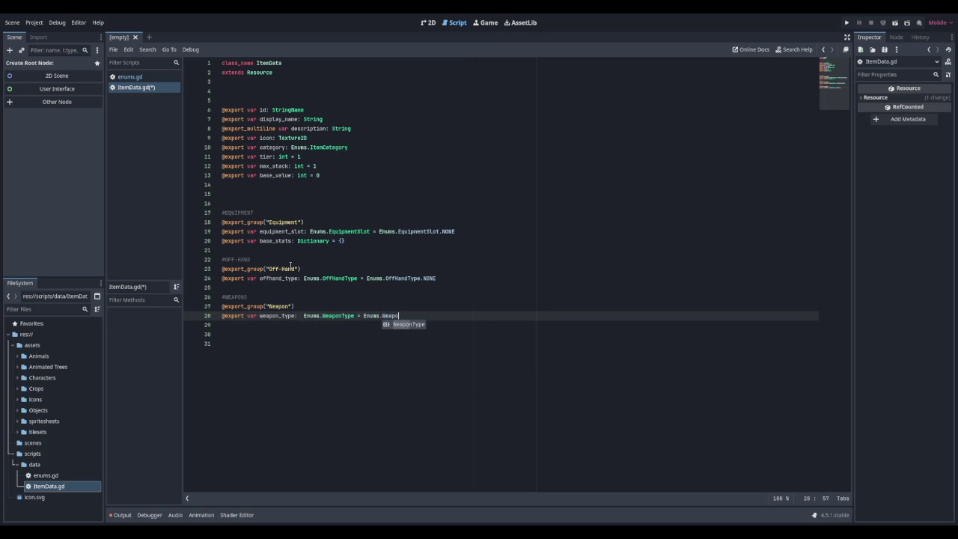
text(nType.NONE)
key(Return)
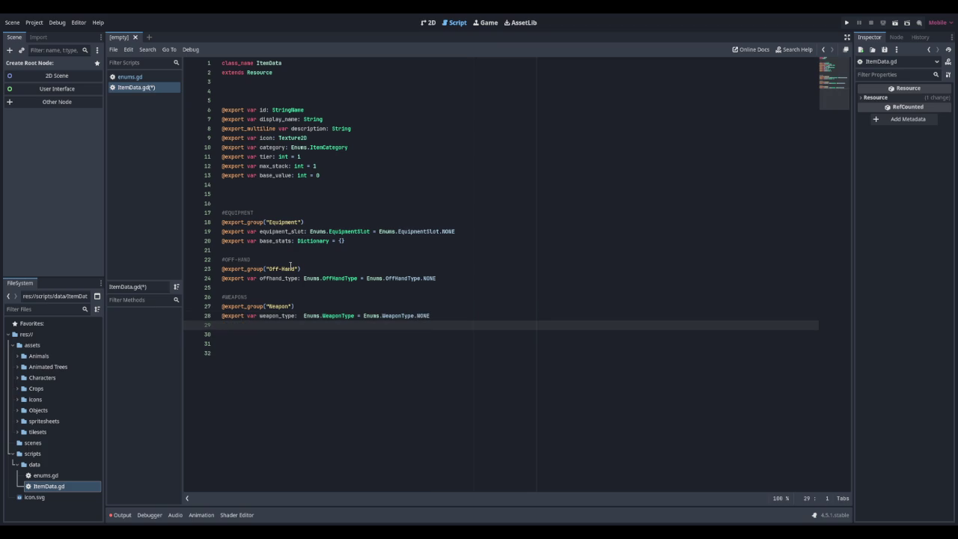
Step: Export is_two_handed as a bool defaulting to false, and begin the damage_type line
text(#)
key(BackSpace)
key(BackSpace)
text(@export var )
text(is_two_hand)
text(ed: b)
text(ool )
text(= fal)
key(Return)
key(Return)
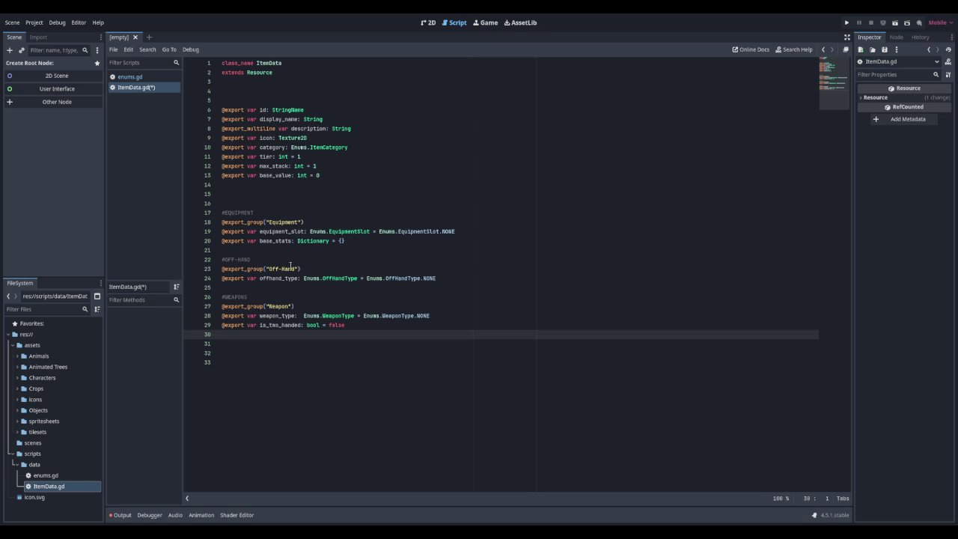
text(@export )
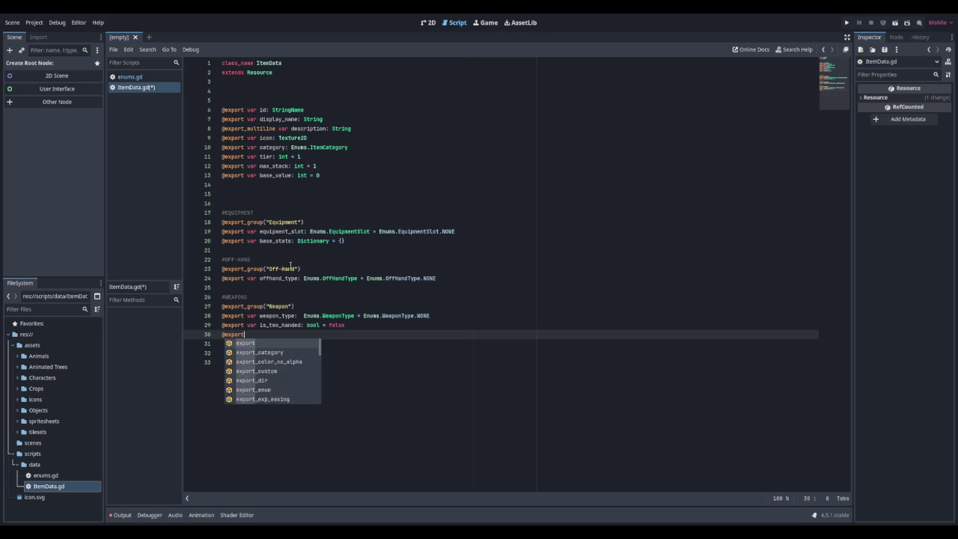
text(var damage)
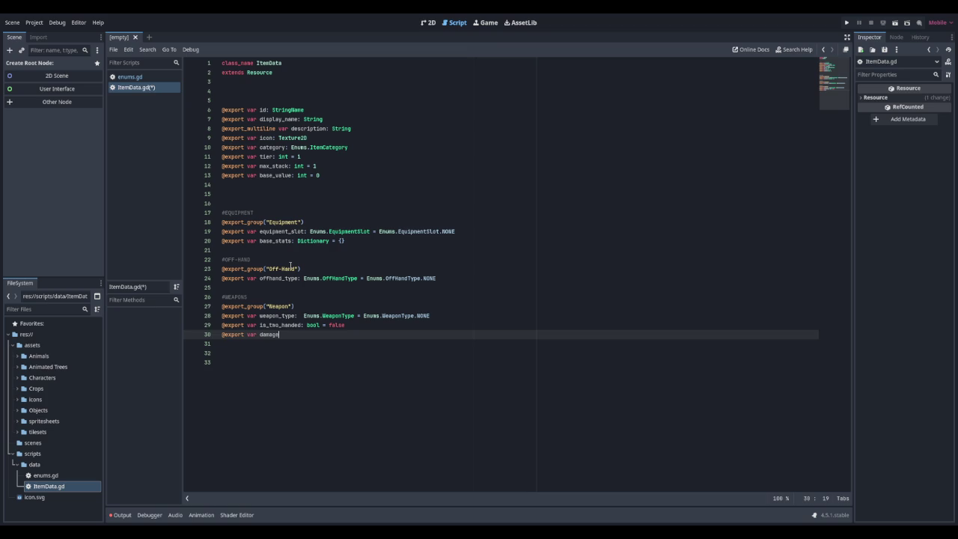
text(_type: )
text(Enum)
Step: Finish damage_type as Enums.DamageType with default Enums.DamageType.ATTACK instead of the invalid NONE
key(Return)
text(Dama)
key(Return)
text(= Enums.Dam)
key(Return)
text(.NONE)
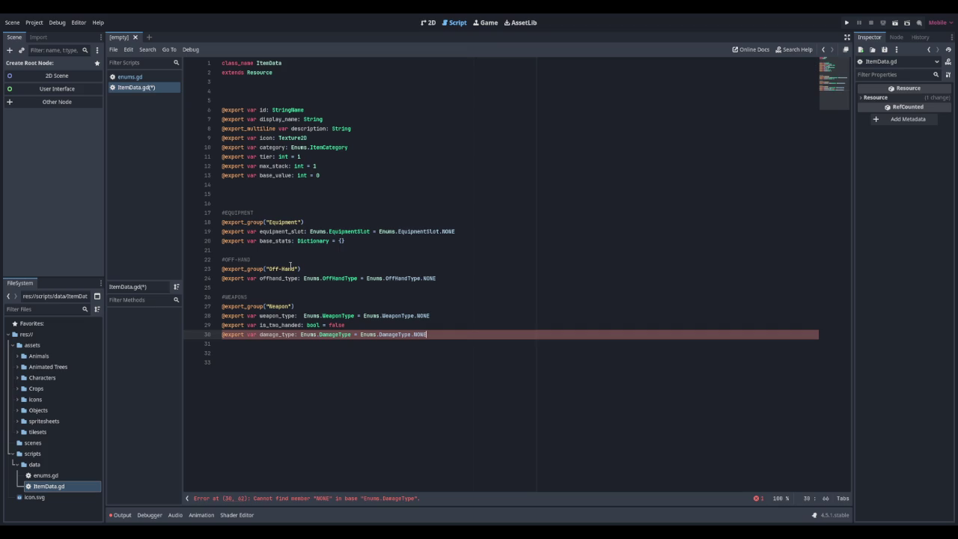
key(BackSpace)
key(BackSpace)
key(BackSpace)
key(BackSpace)
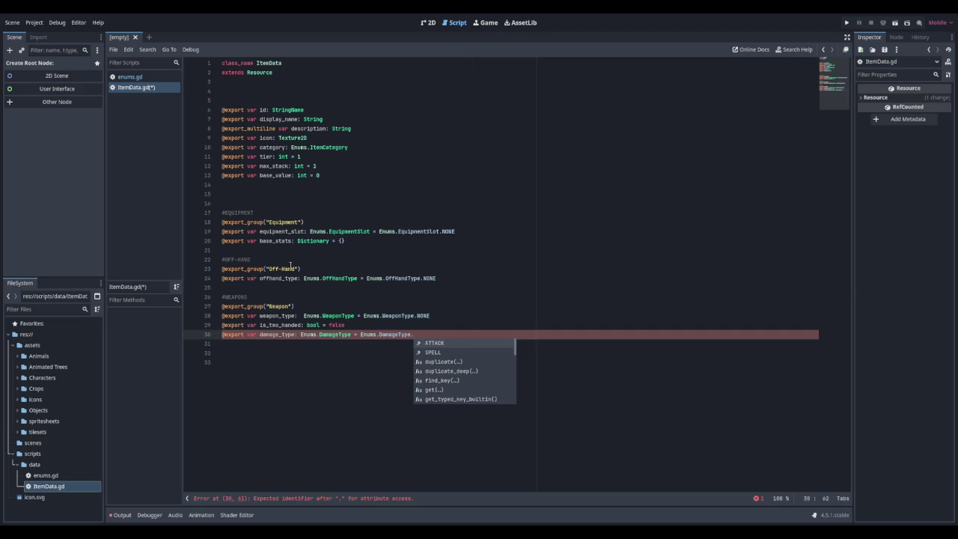
key(Return)
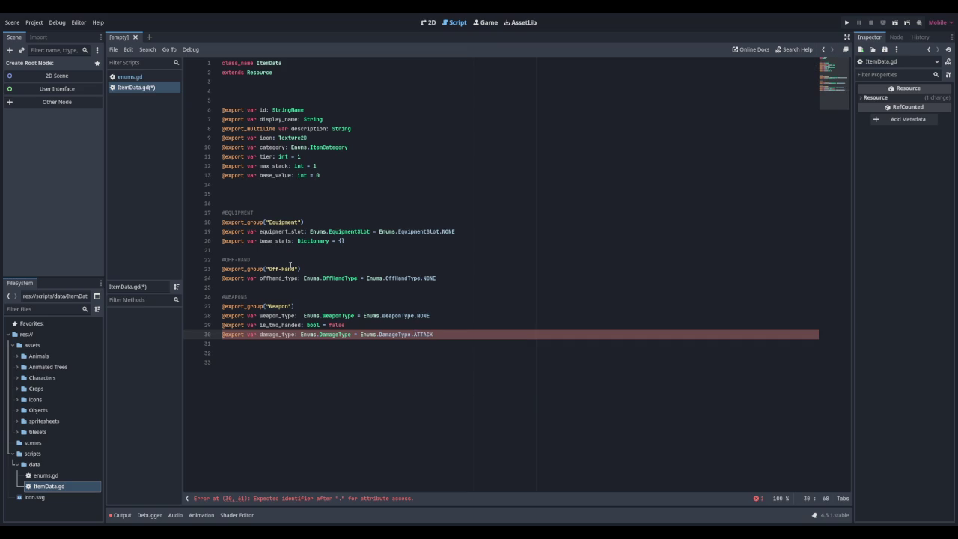
key(Return)
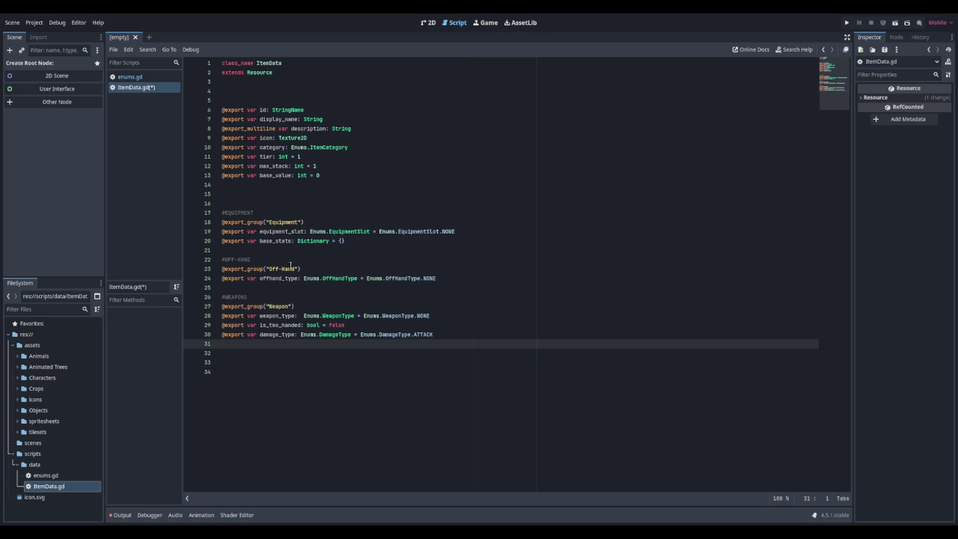
Step: Declare grants_xp_to: Enums.CombatClass = Enums.CombatClass.NONE and start a #TOOLS comment
text(@export )
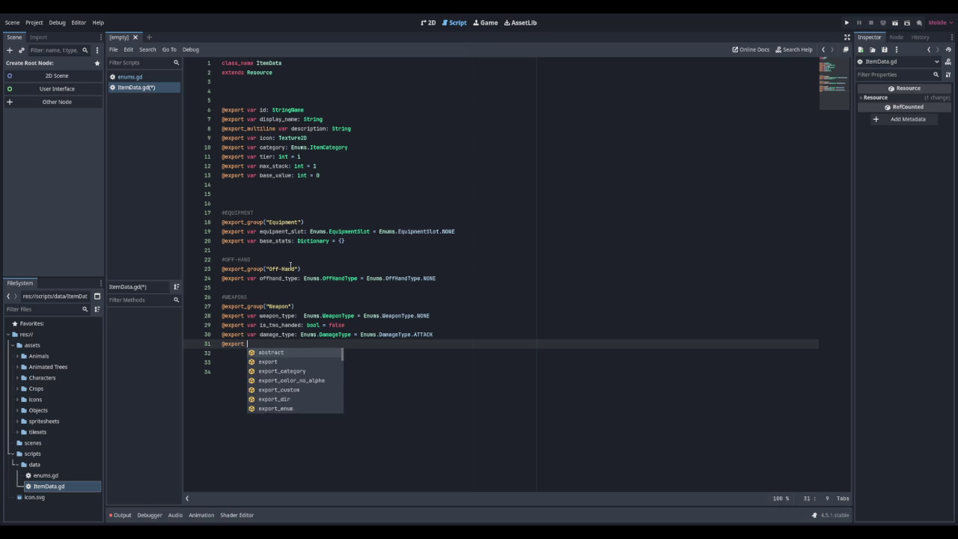
text(var )
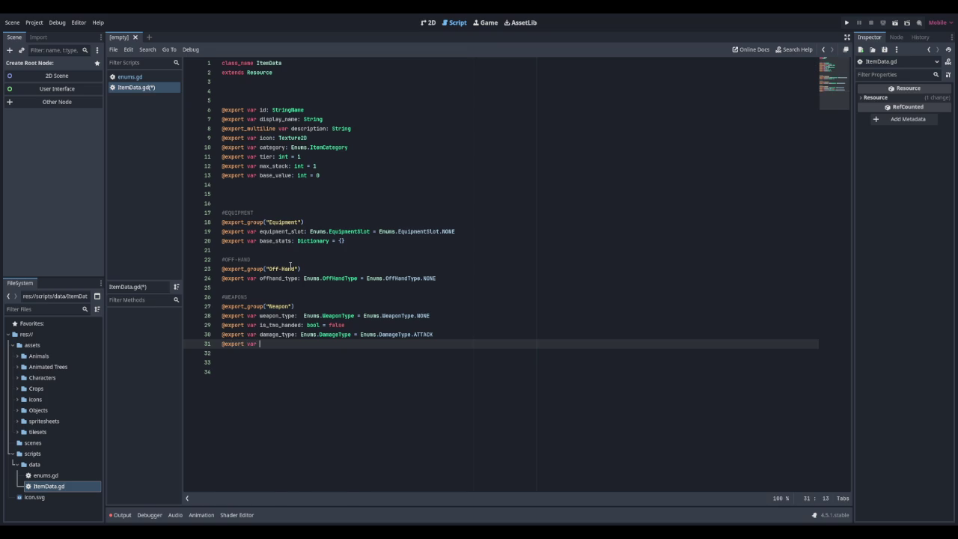
text(grants_xp_to:)
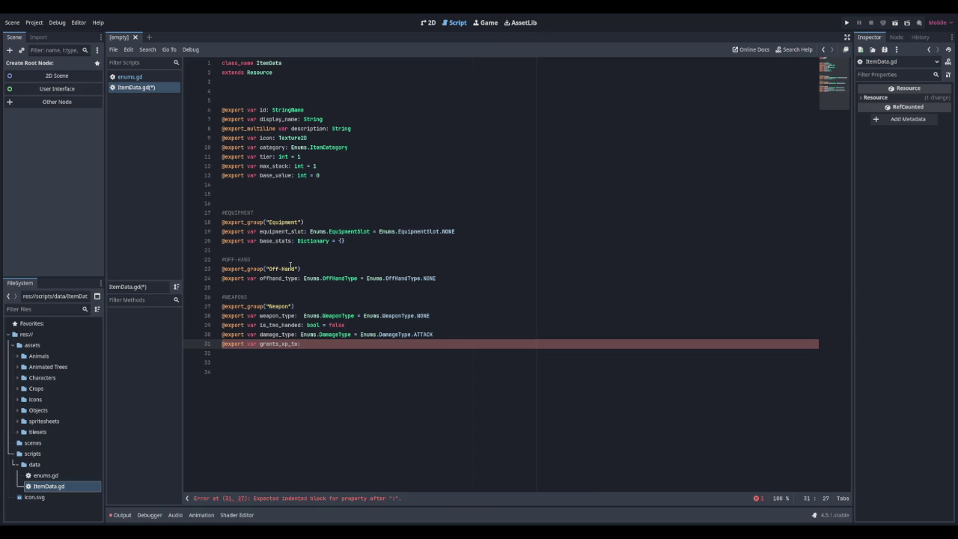
text(Enums.Combat)
key(Return)
text(= Enum)
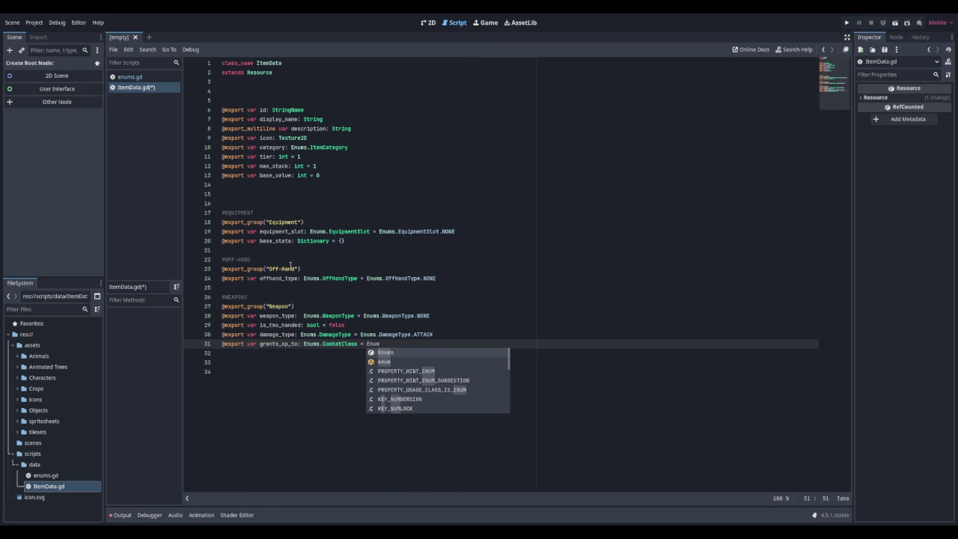
key(Return)
text(.Combat)
key(Return)
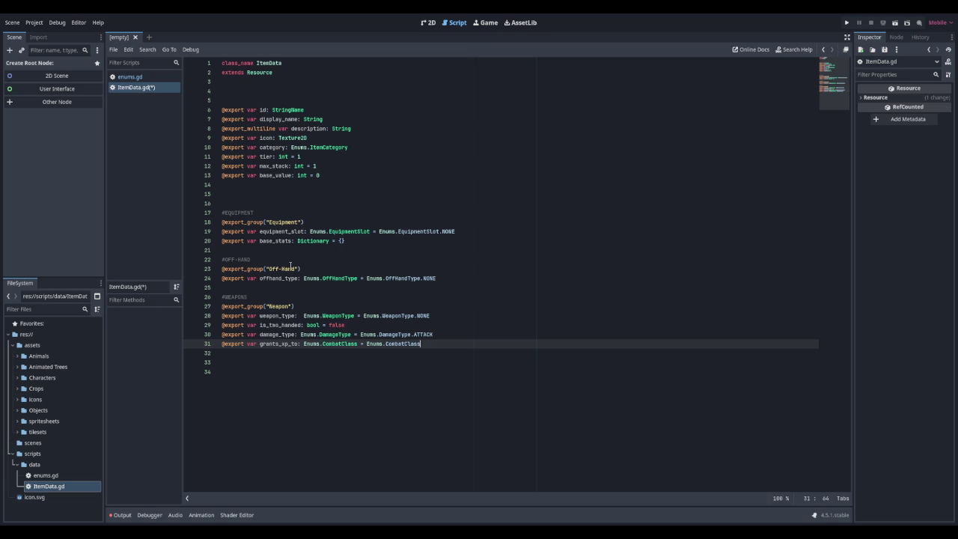
text(N)
key(Return)
key(Return)
key(Return)
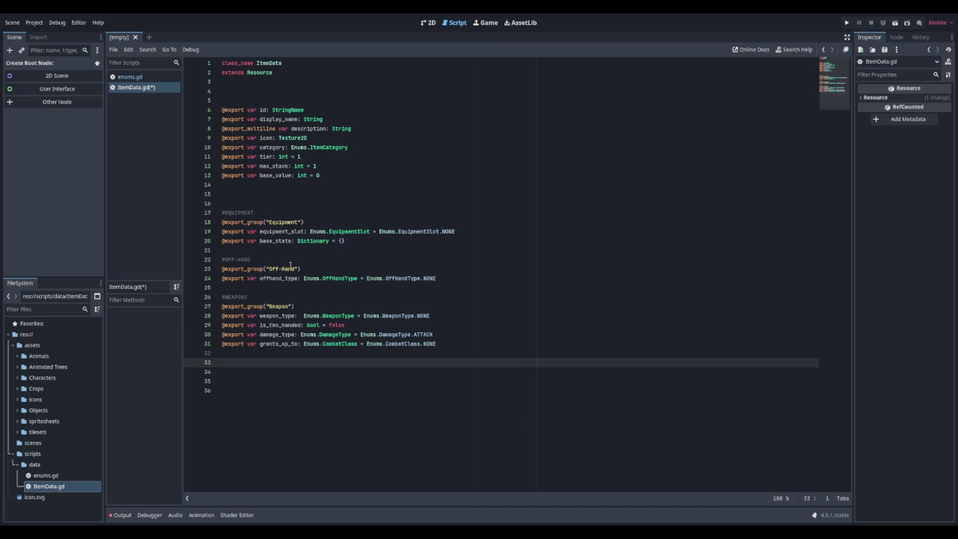
text(#TOOLS)
key(Return)
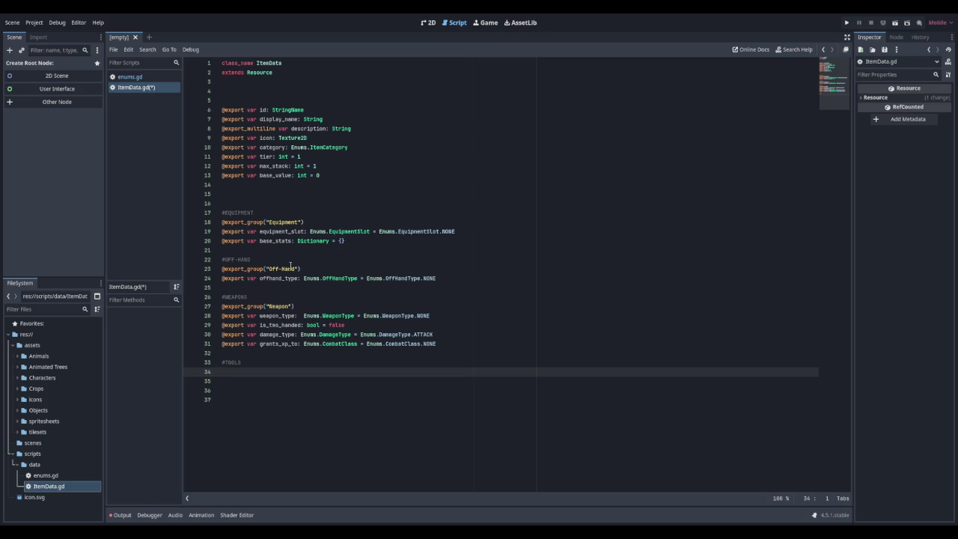
key(ctrl+s)
text(@export)
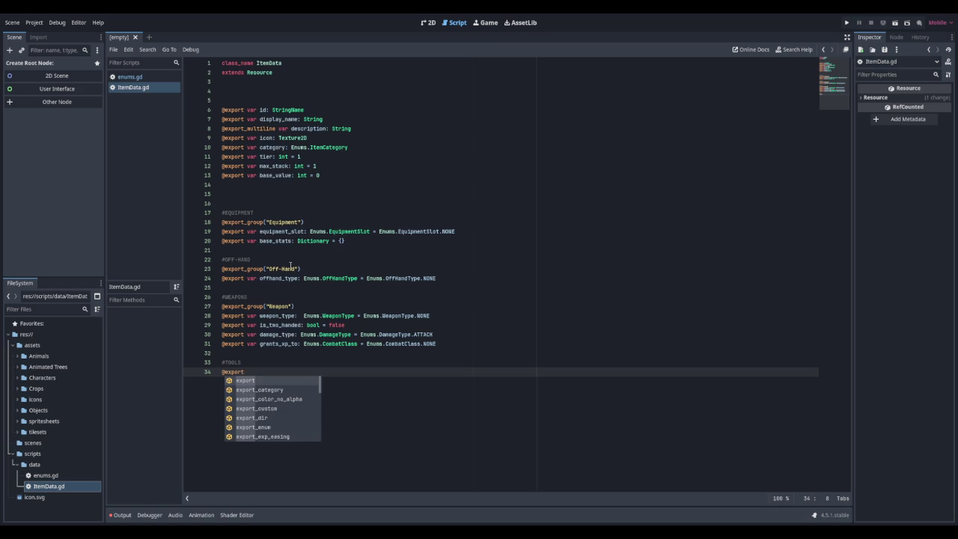
text(_grou)
key(Return)
text("T)
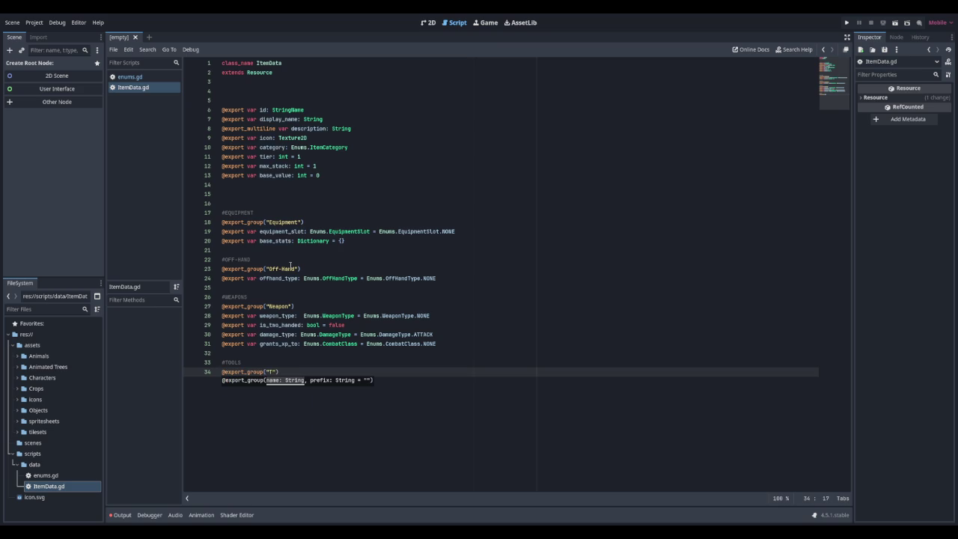
text(ool)
key(End)
key(Return)
key(Return)
key(Return)
key(Return)
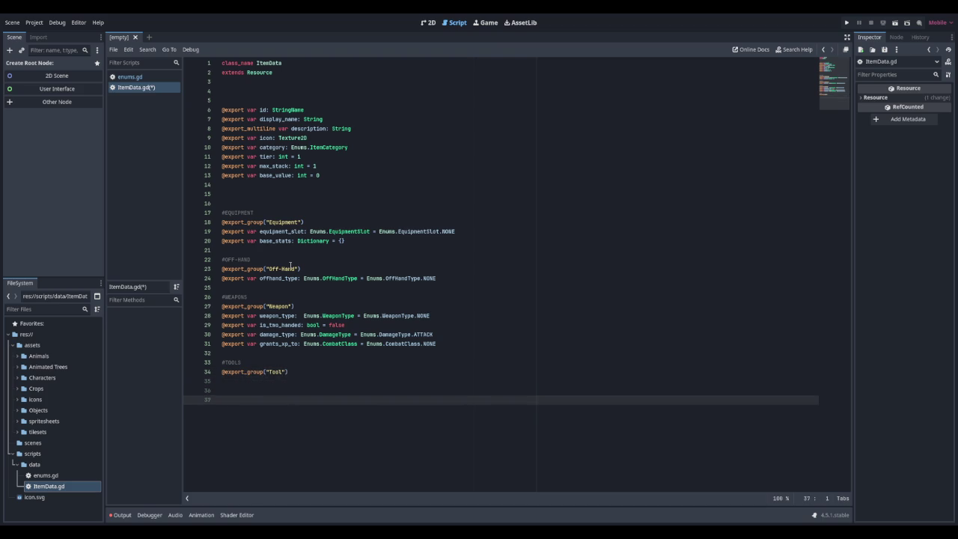
key(Up)
key(Up)
key(Up)
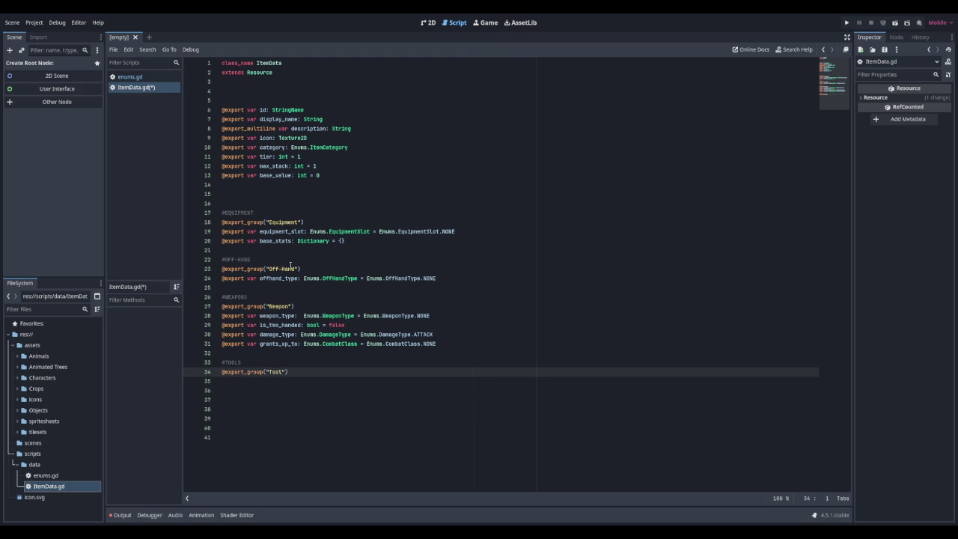
key(Down)
Step: Export tool_type: Enums.ToolType defaulting to Enums.ToolType.NONE
text(@export )
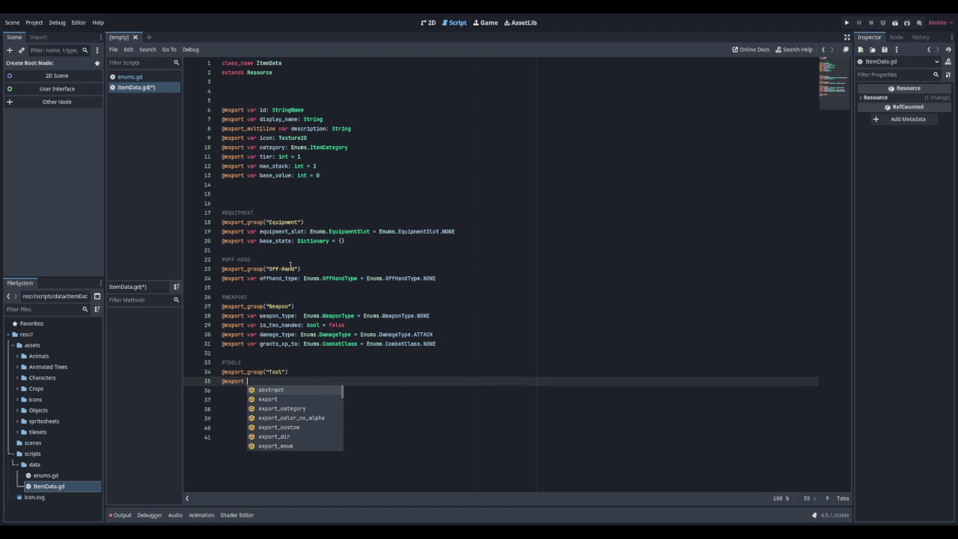
text(var tool_type: Enums.T)
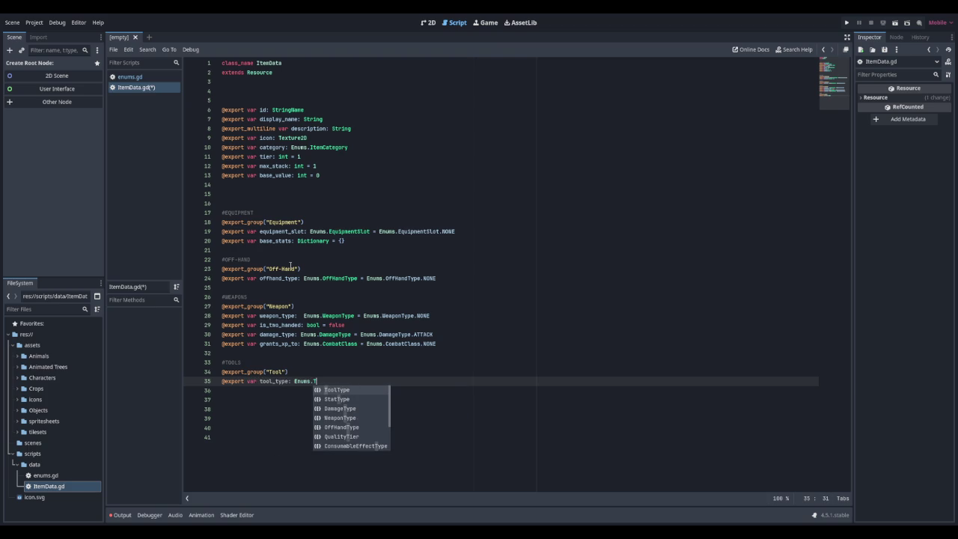
key(Return)
text(= Enum)
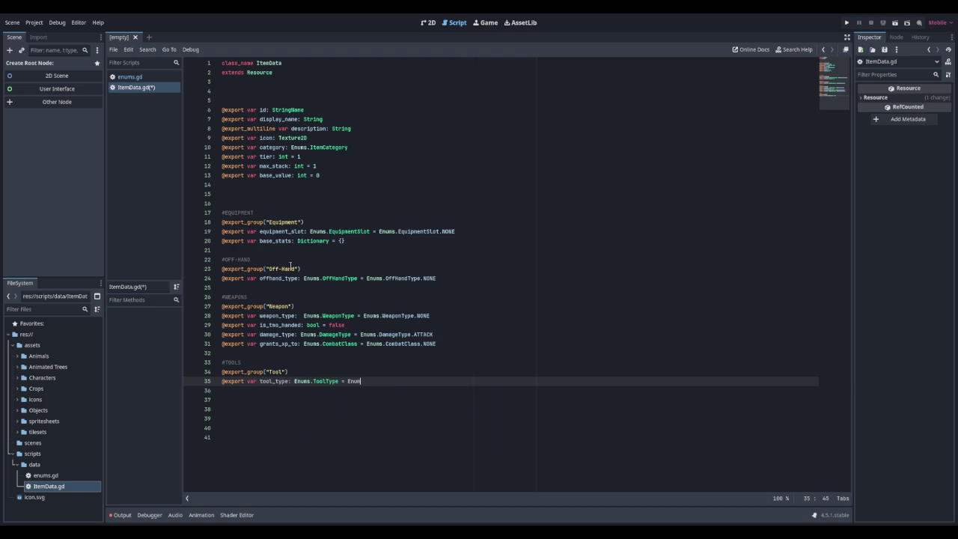
text(s.Tool)
key(Return)
text(.NON)
key(Return)
key(Return)
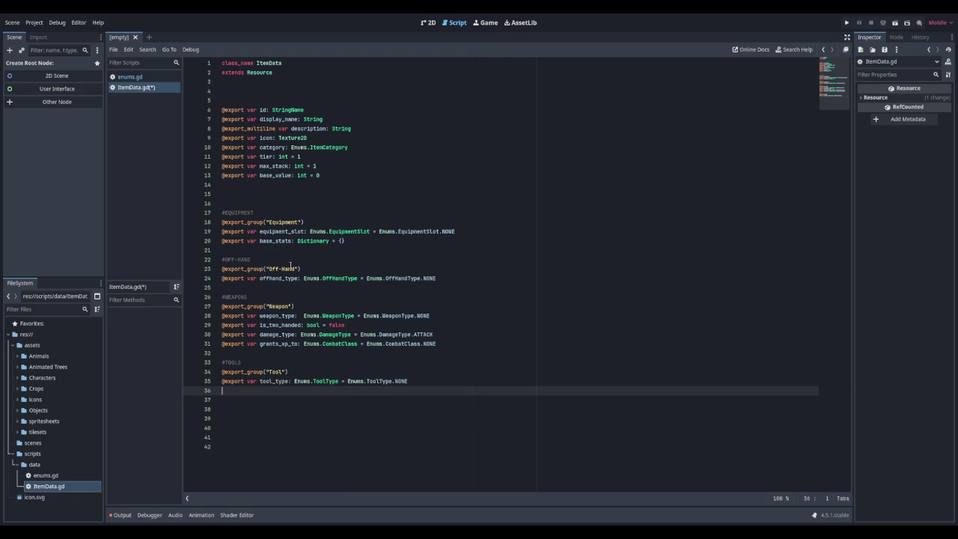
Step: Export tool_profession as Enums.Profession defaulting to Enums.Profession.NONE
text(@export v)
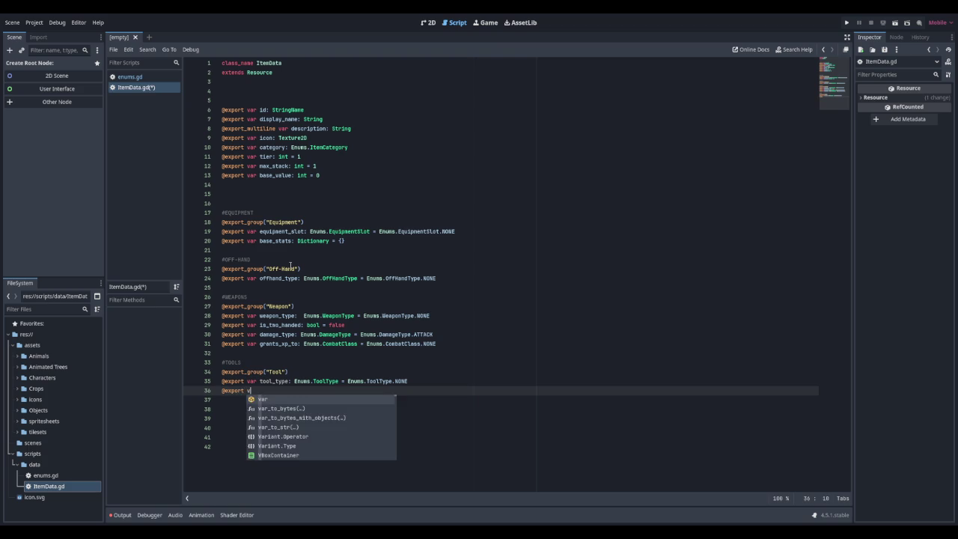
text(ar tool_profes)
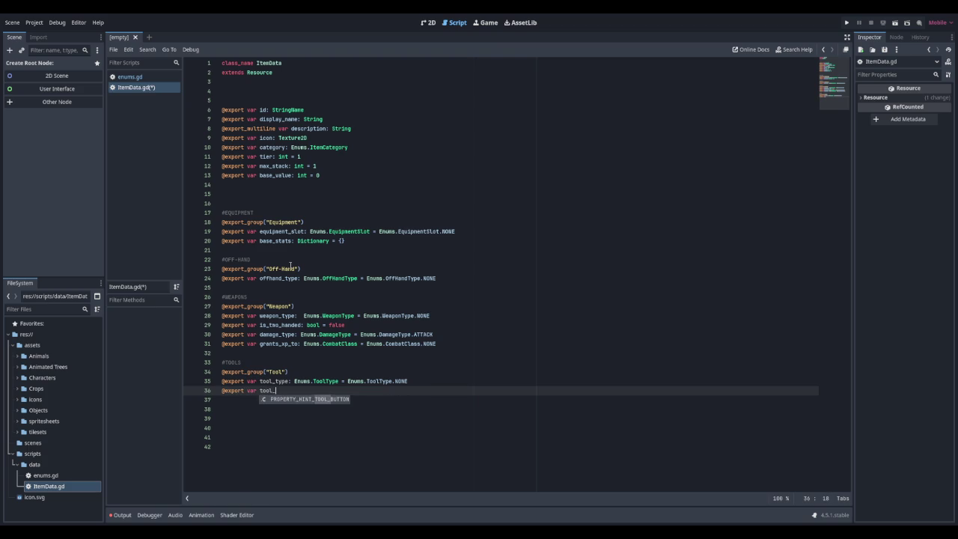
text(sion: Enums.T)
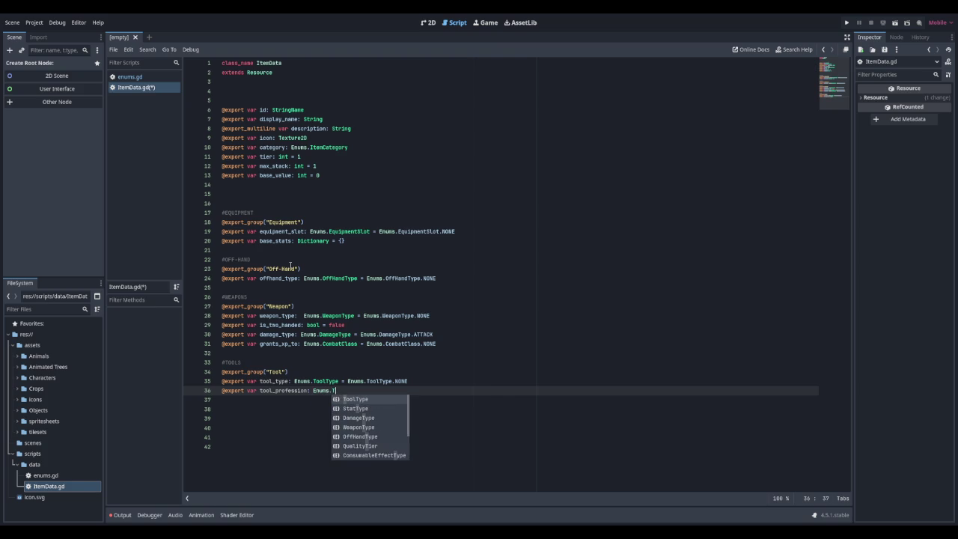
key(BackSpace)
text(Pr)
key(Return)
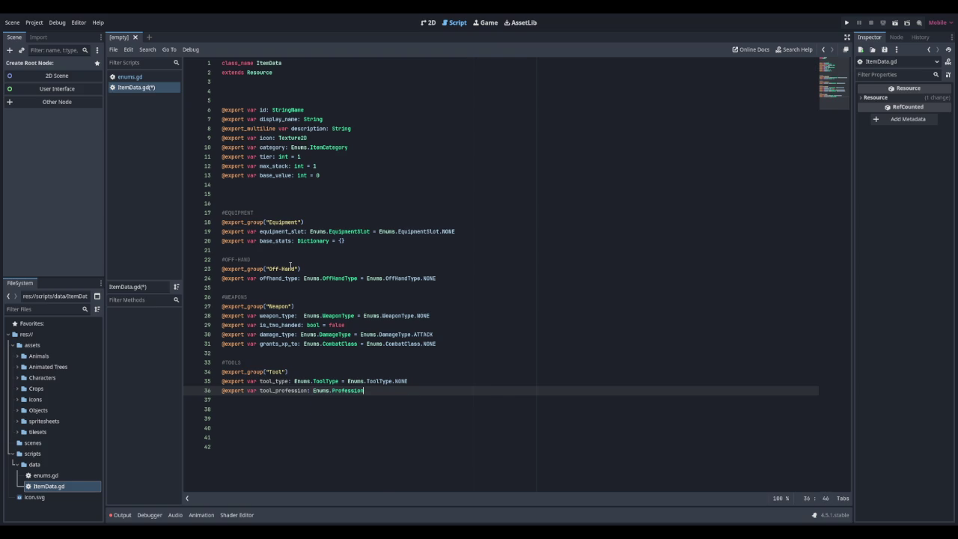
text(Enums.Prof)
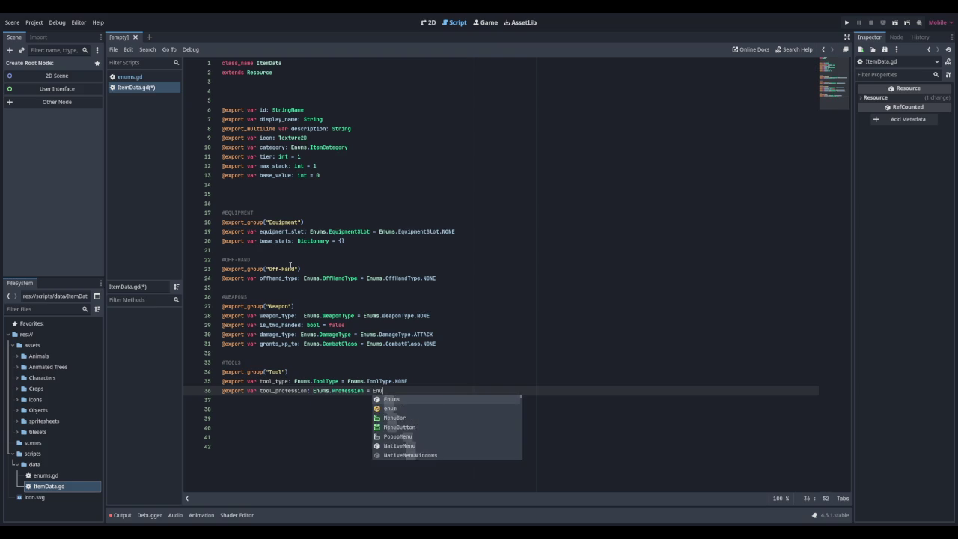
text(.NONE)
key(Return)
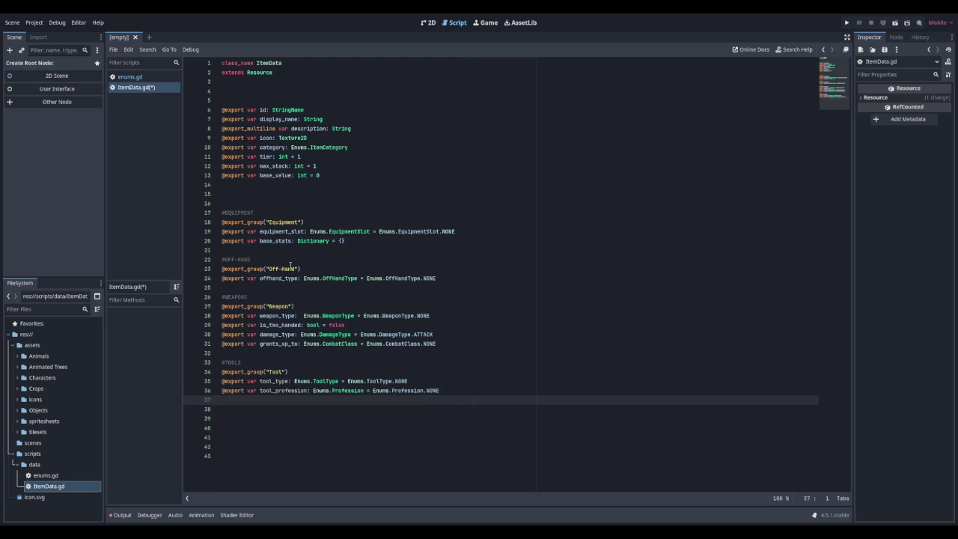
Step: Add an exported aoe_size: int = 1 field
text(@)
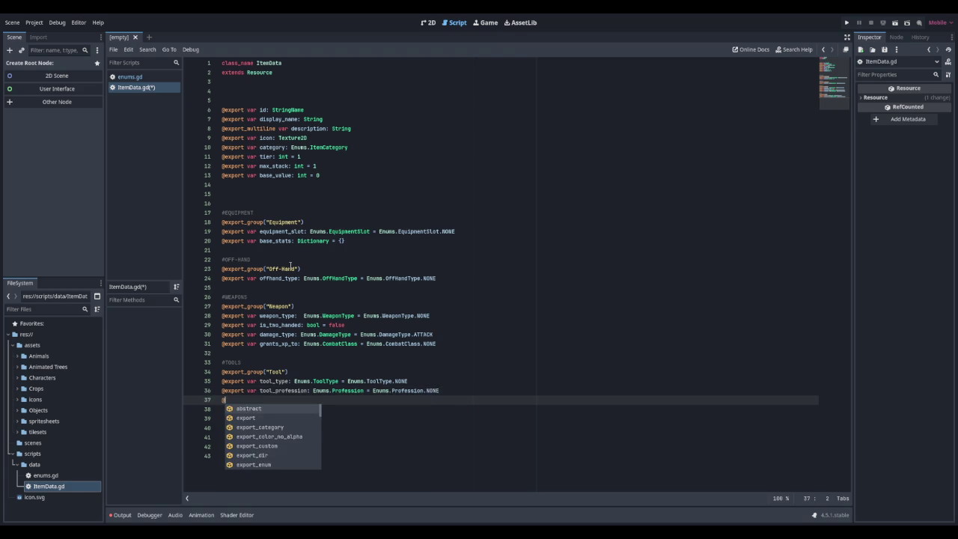
text(export var aoe_ri)
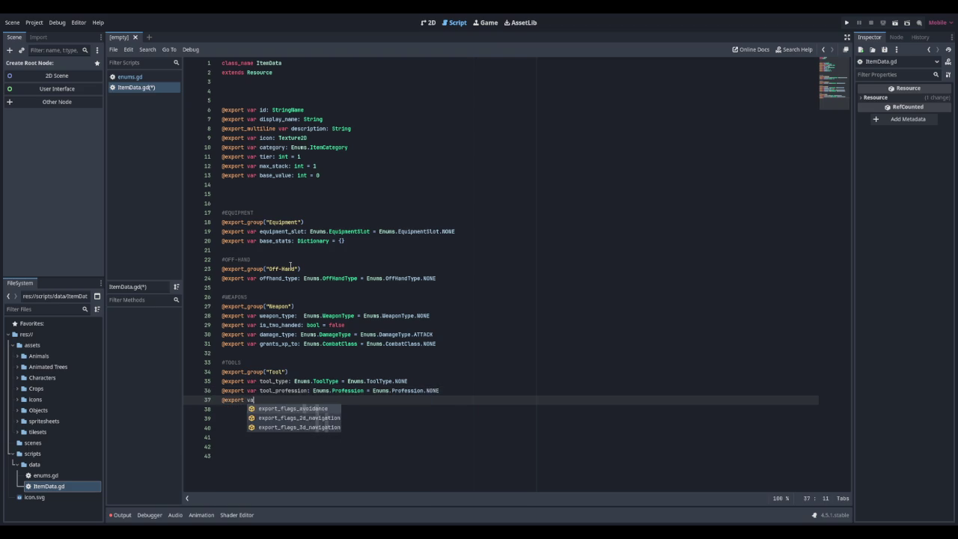
key(BackSpace)
key(BackSpace)
text(siz)
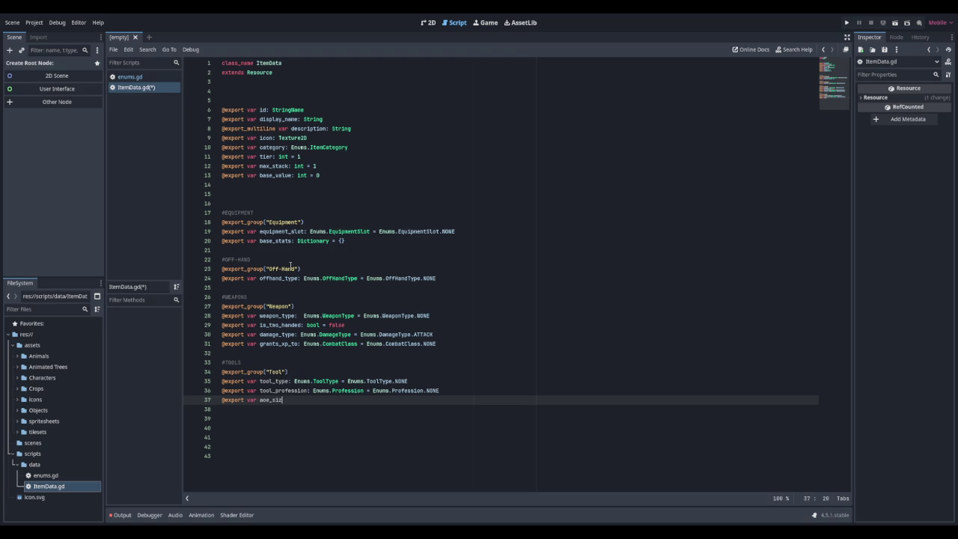
text(e: in)
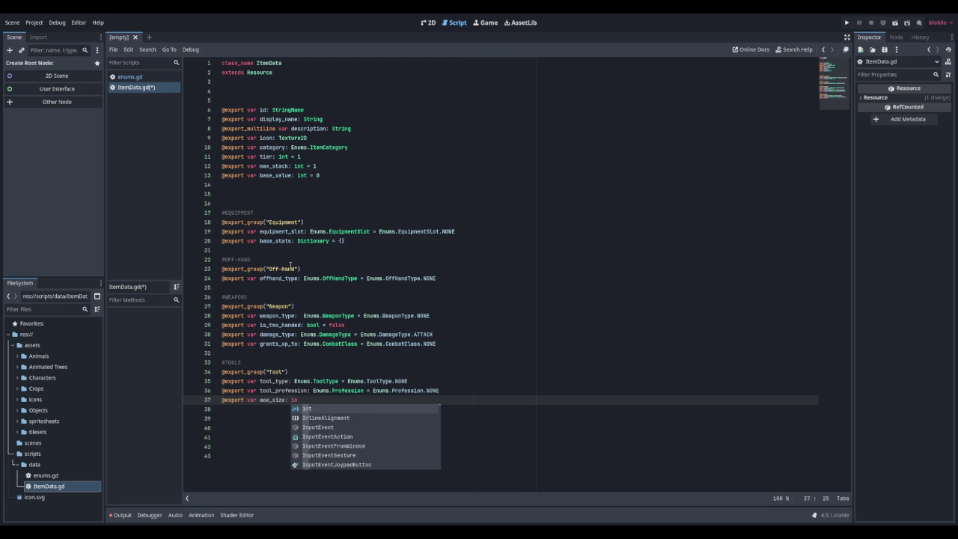
text(t)
key(BackSpace)
key(BackSpace)
key(BackSpace)
text(=)
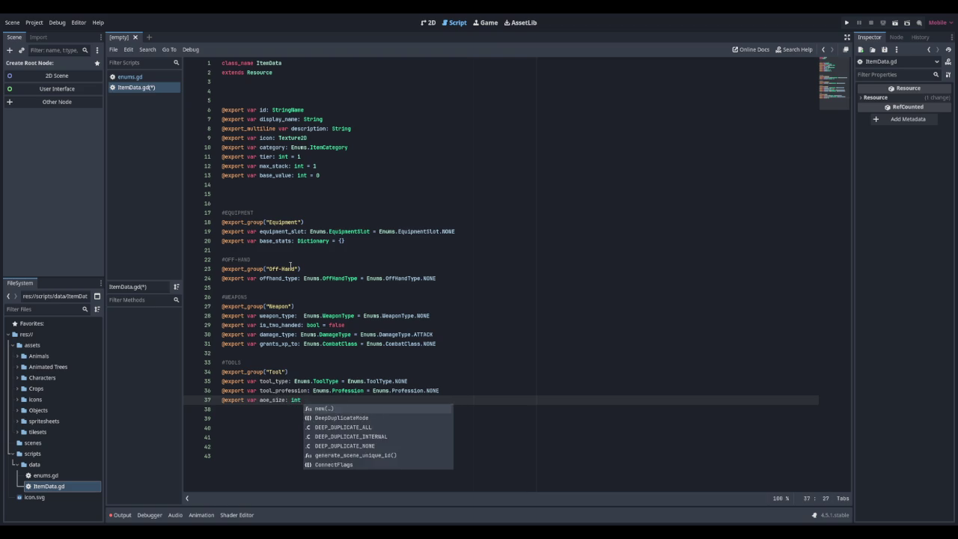
key(BackSpace)
text(= 1)
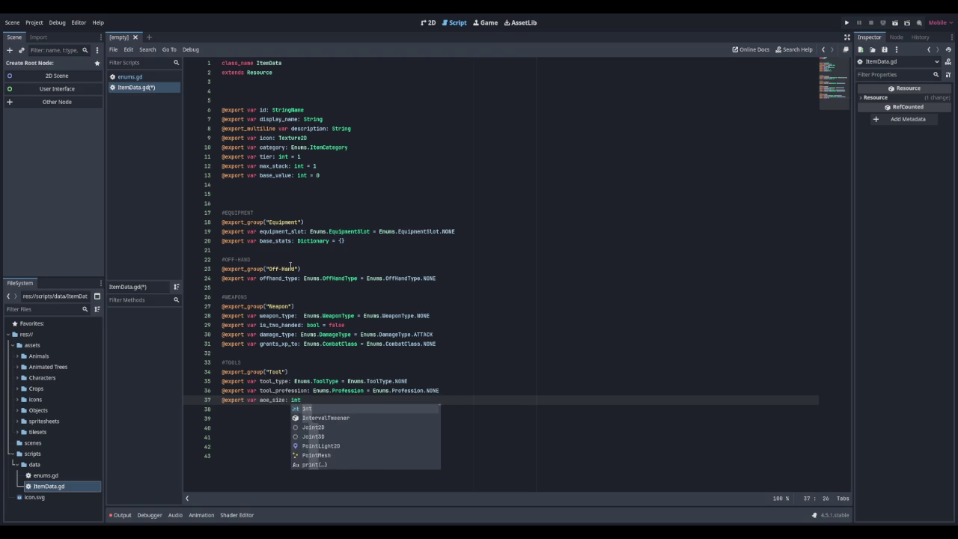
key(Return)
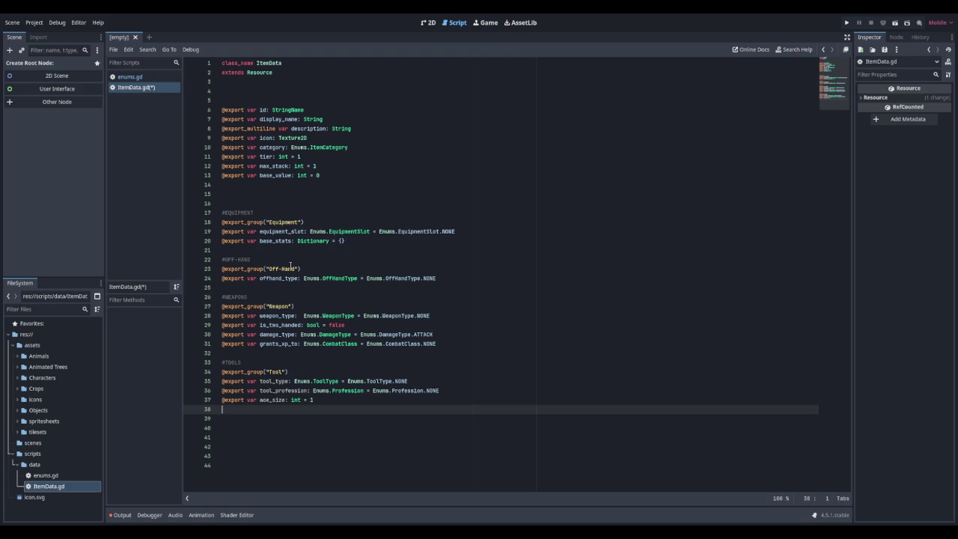
Step: Add exported base_speed: float = 1.0 and base_node_damage: int = 1 fields
text(@export v)
text(ar base_speed)
text(: float = 1.0)
key(Return)
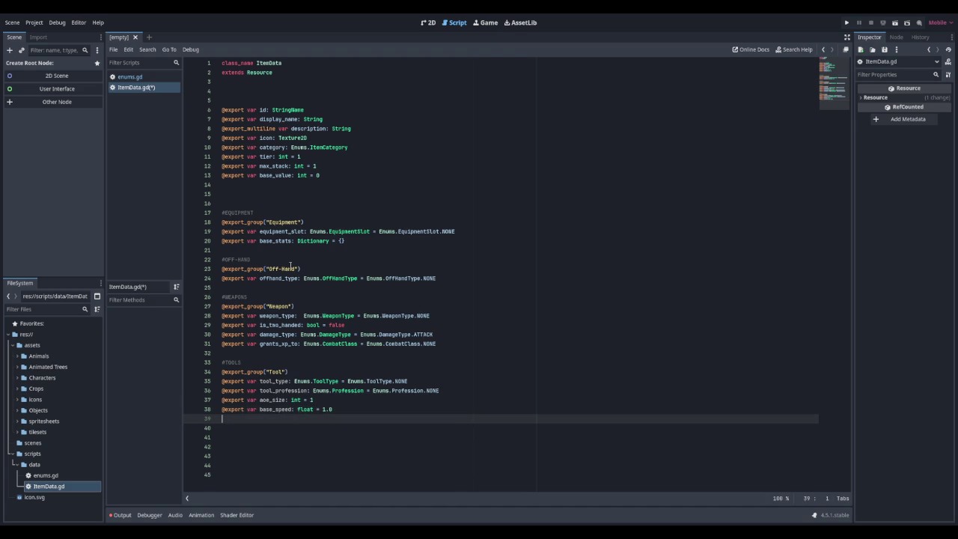
text(@export )
text(var )
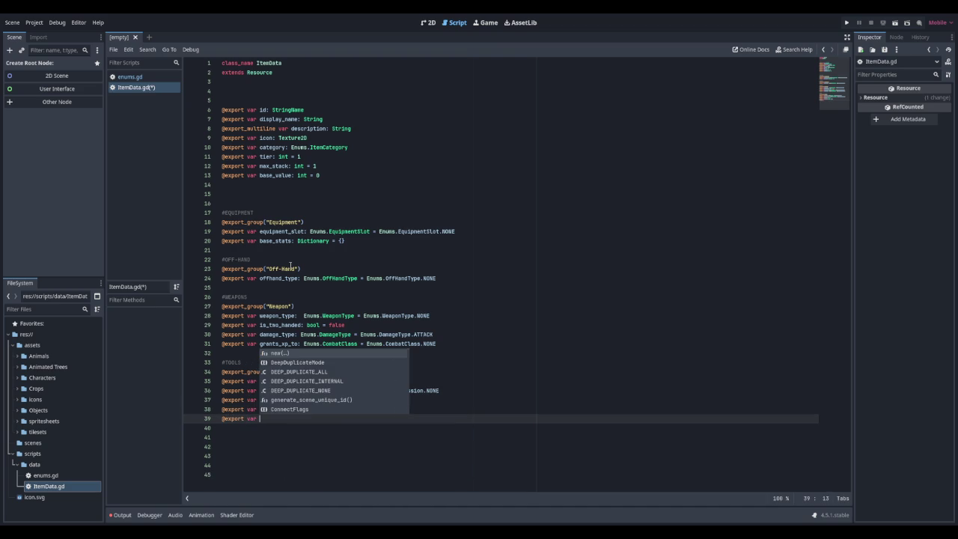
text(BAse_node_da)
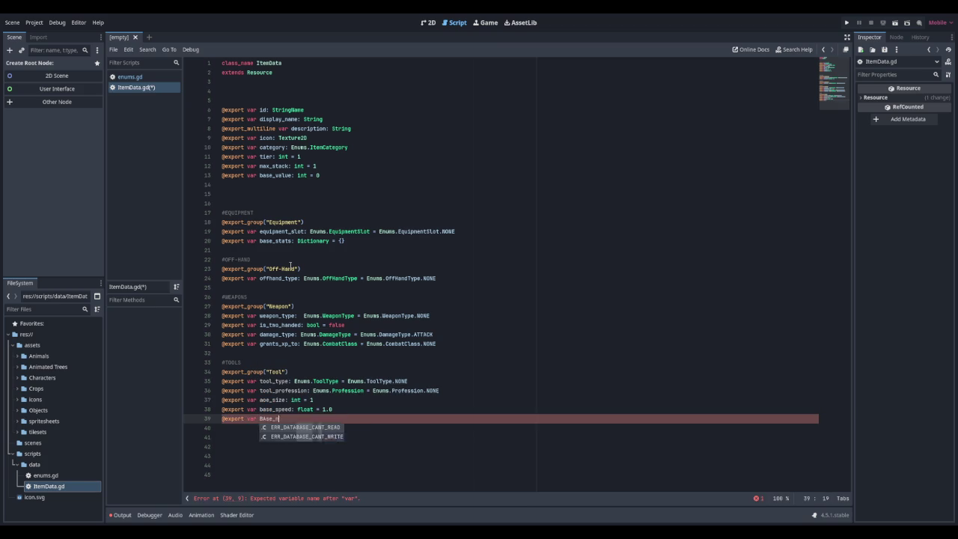
key(BackSpace)
key(BackSpace)
key(BackSpace)
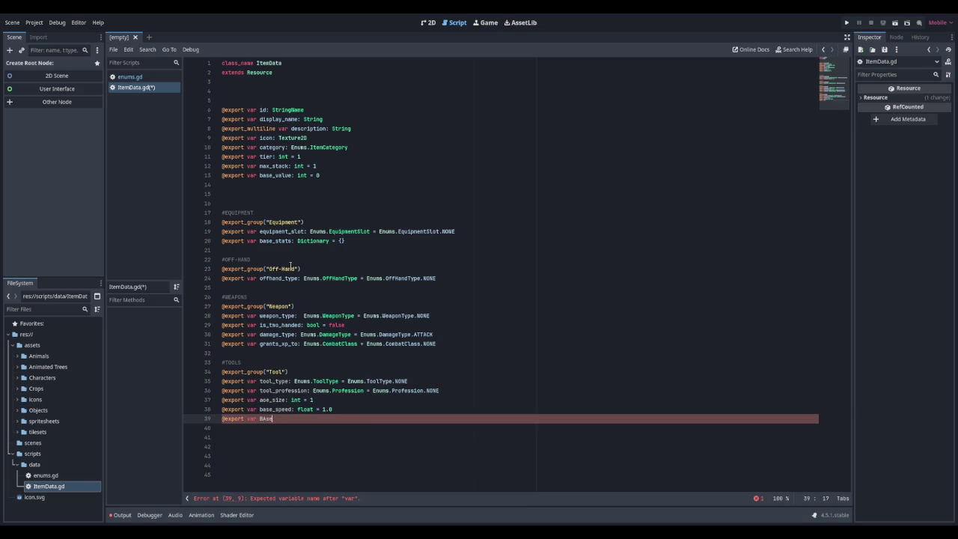
text(Base_node)
text(damag)
text(: int)
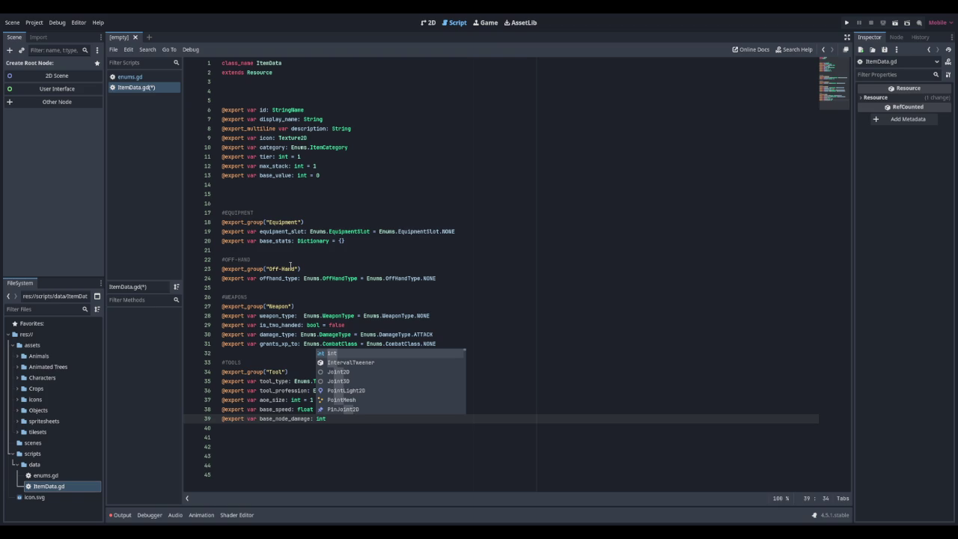
text( = 1)
key(Return)
key(Return)
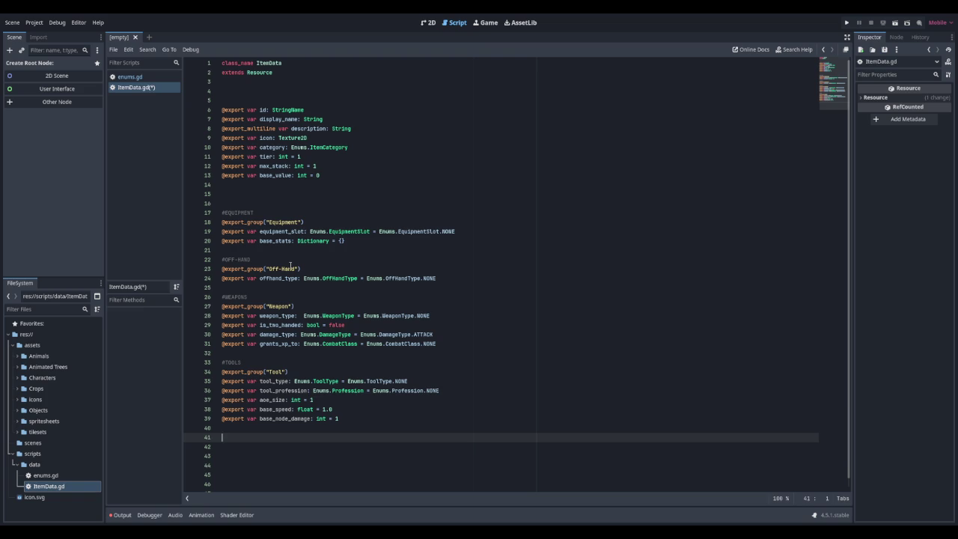
text(#Consumables)
key(Return)
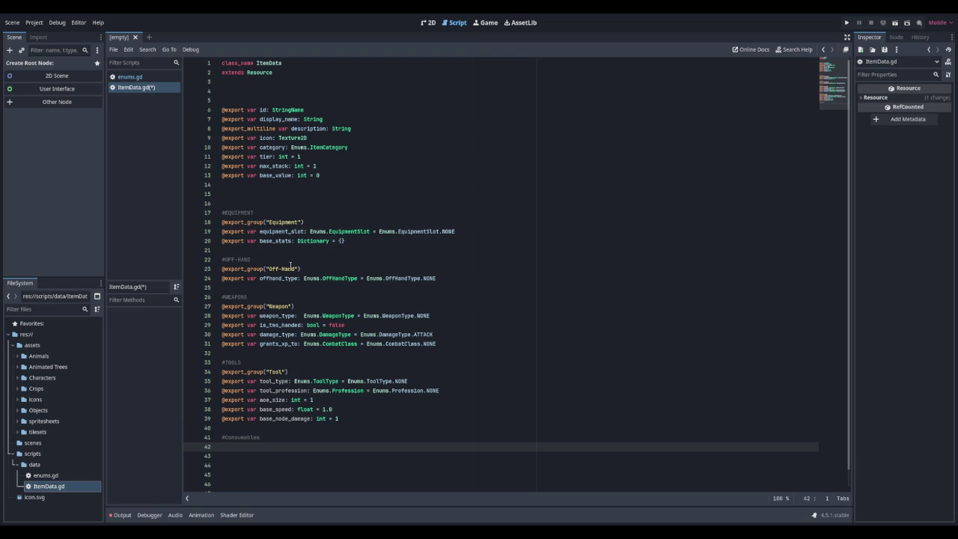
text(@export)
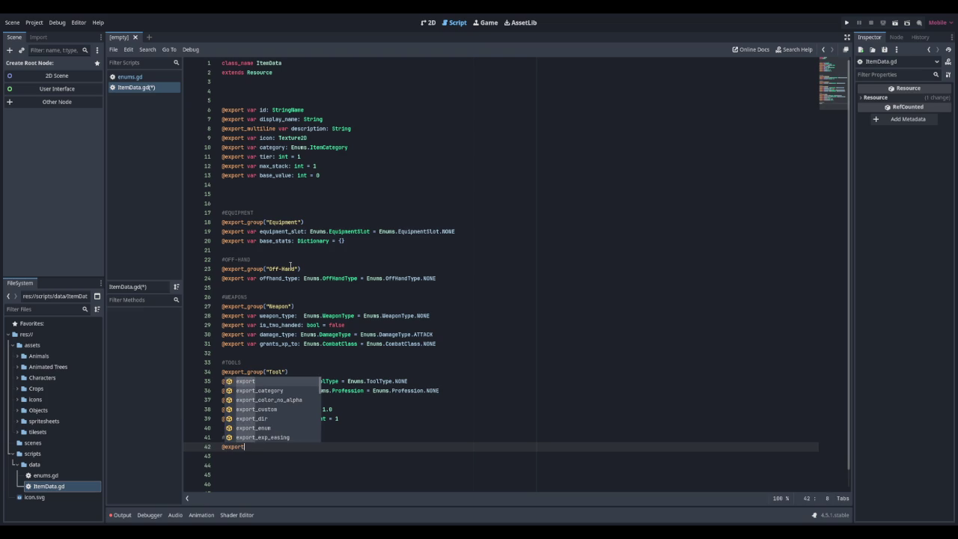
text(_group)
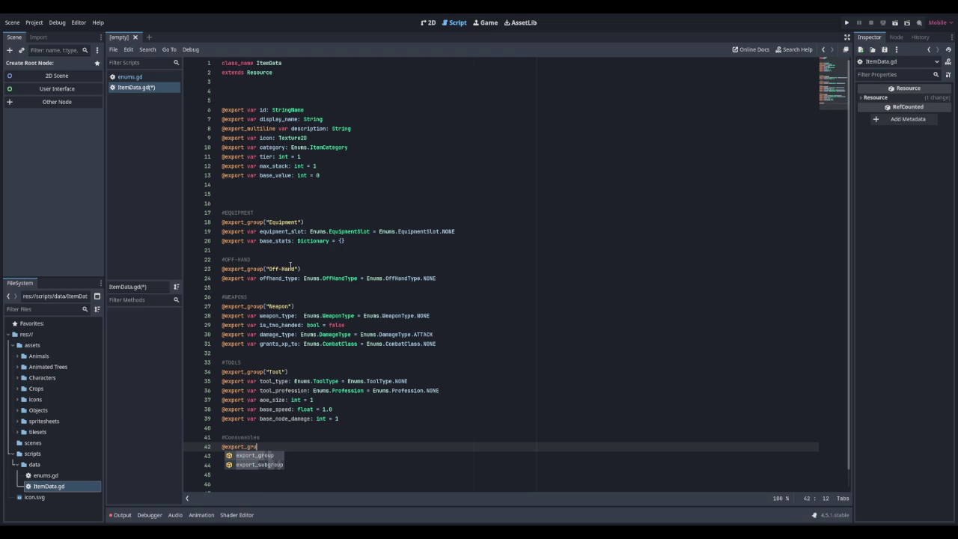
key(Return)
text("Consume)
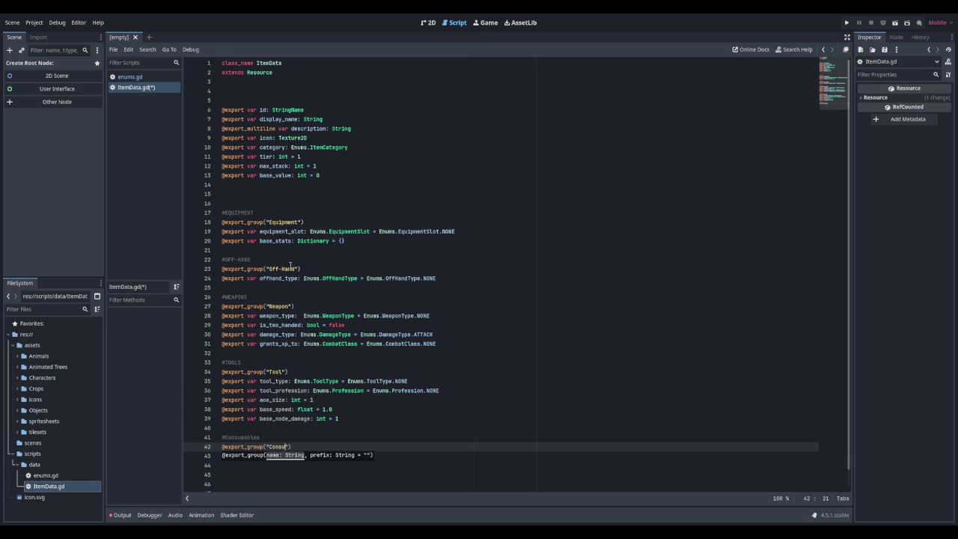
text(ables)
key(End)
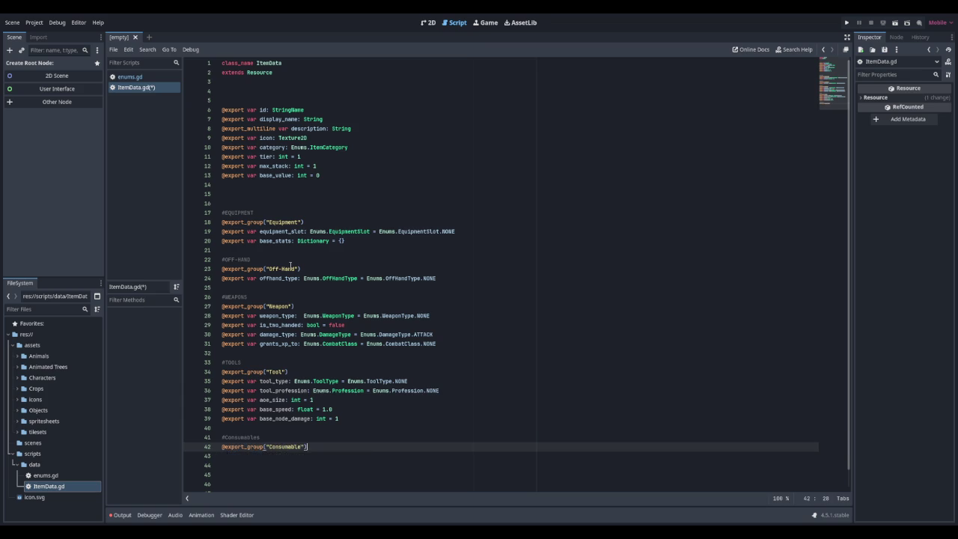
key(Return)
Step: Export consumable_effects: Array[ConsumableEffect] = [], fixing the Arrary typo, then add a #Placeables like crafting stations comment
text(@export var)
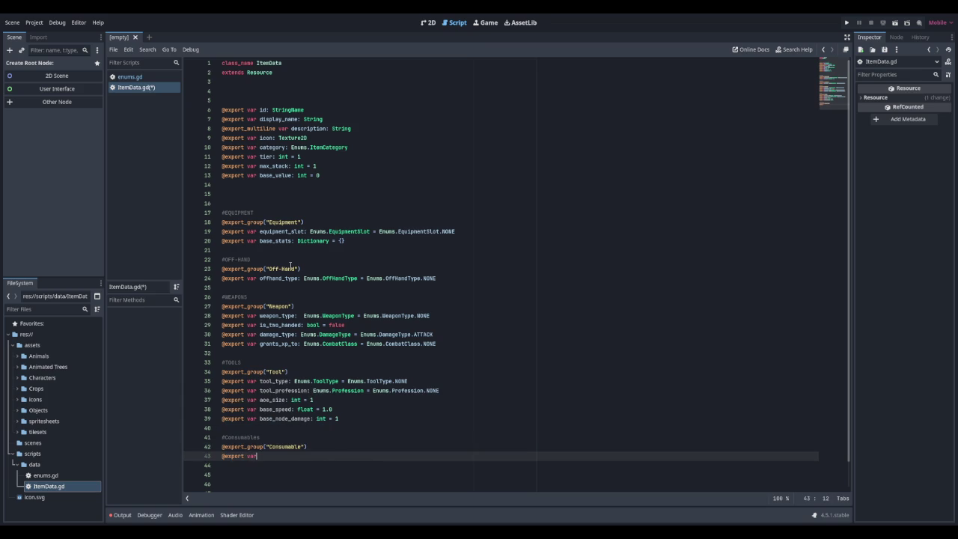
text( con)
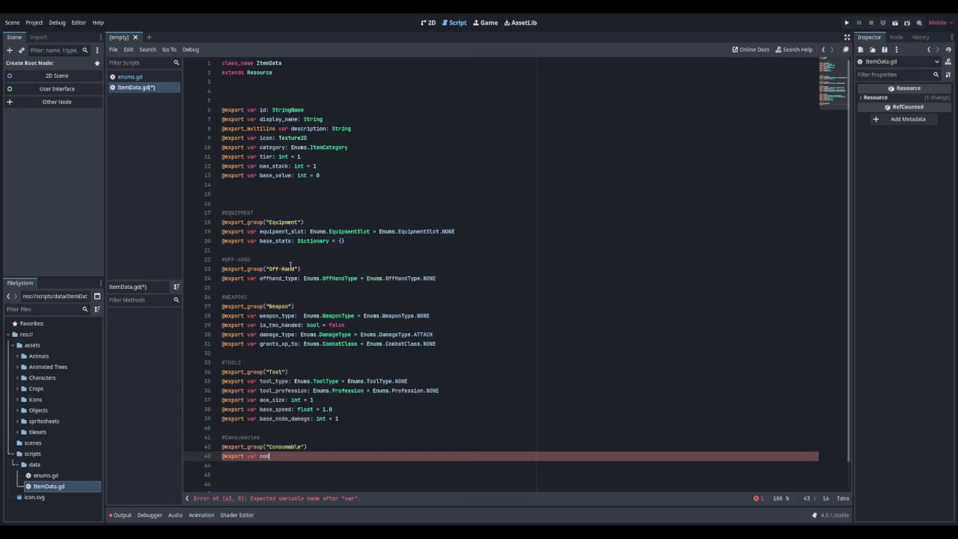
text(sumable_e)
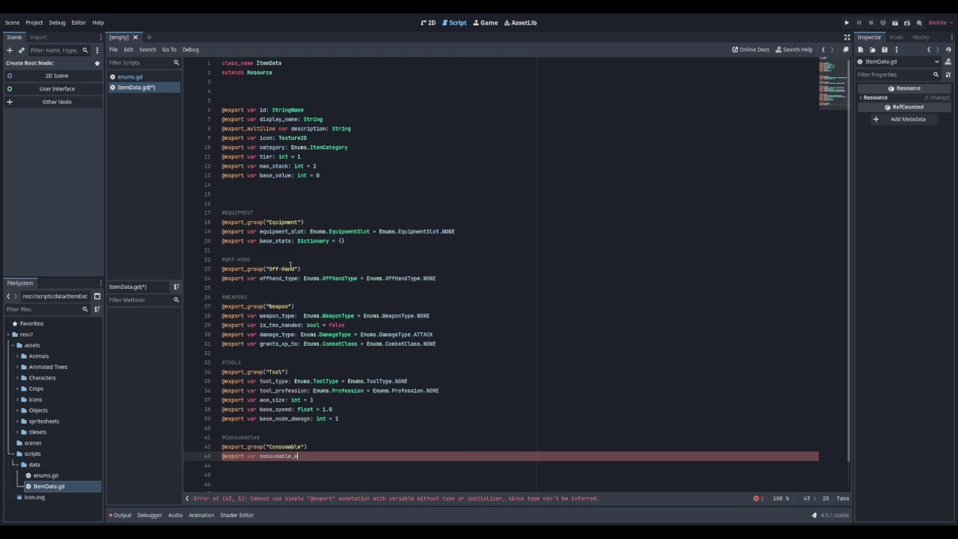
text(ffects: Arrary)
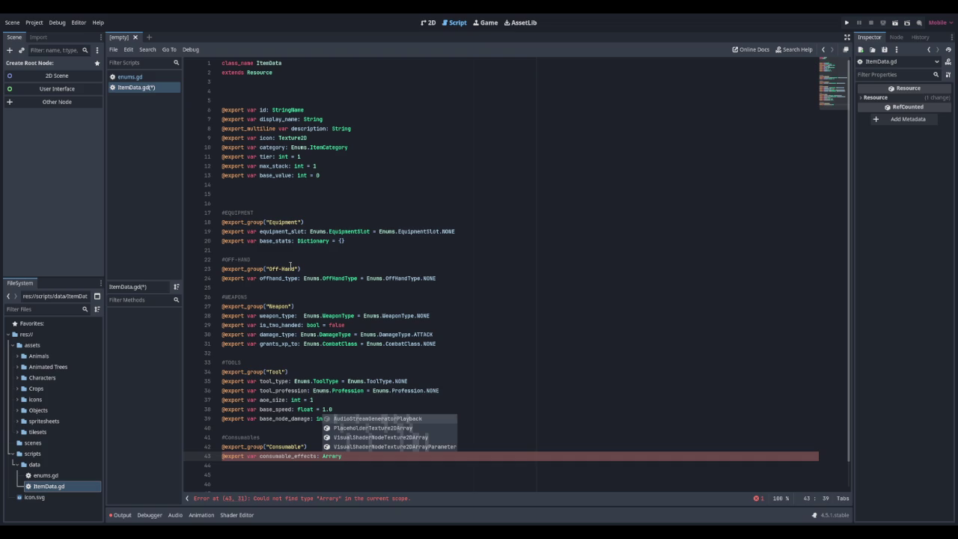
text([Con)
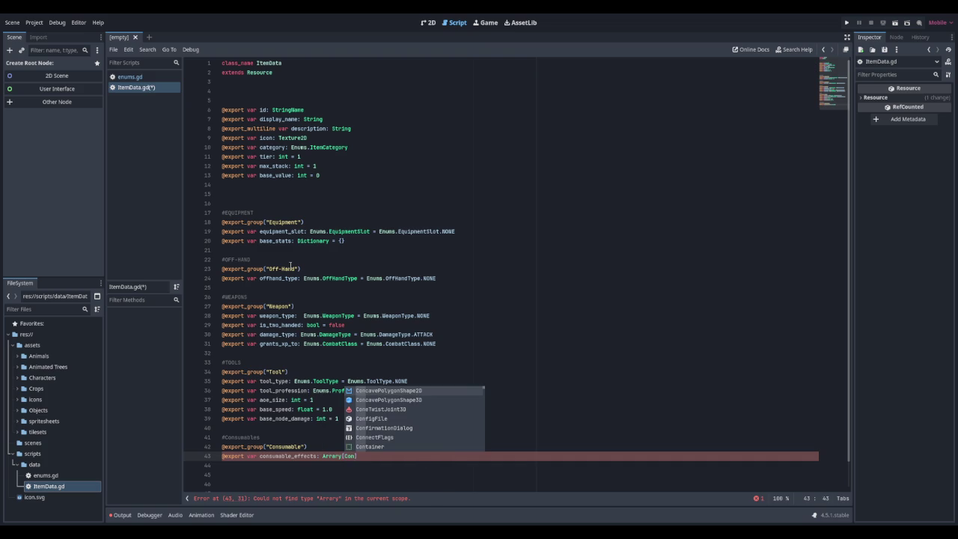
text(sumableEffect] =)
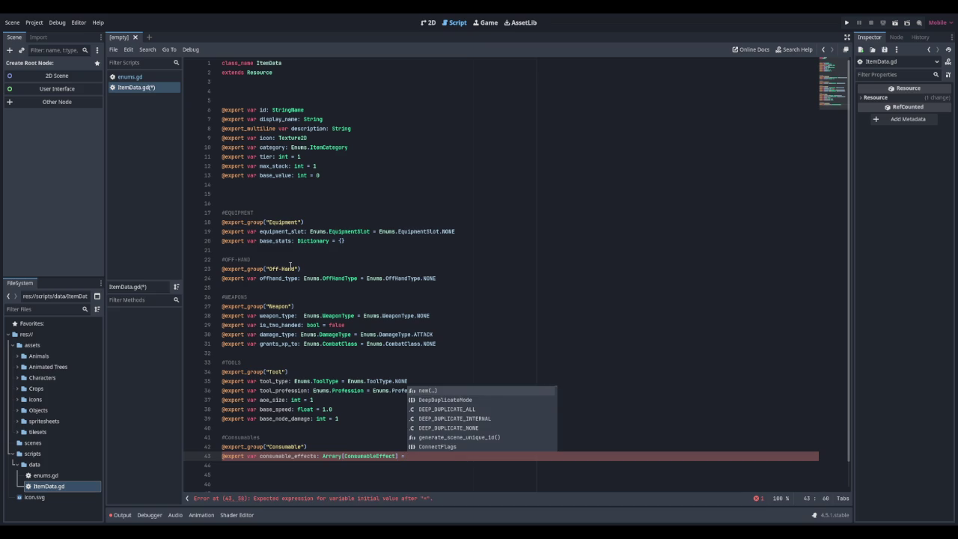
text([])
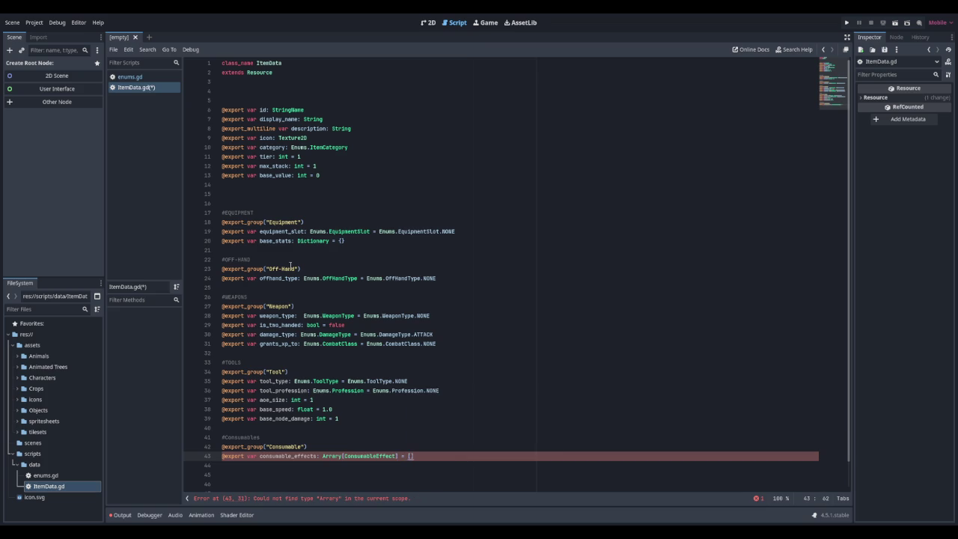
key(Left)
key(Delete)
key(End)
key(Down)
key(Down)
key(Down)
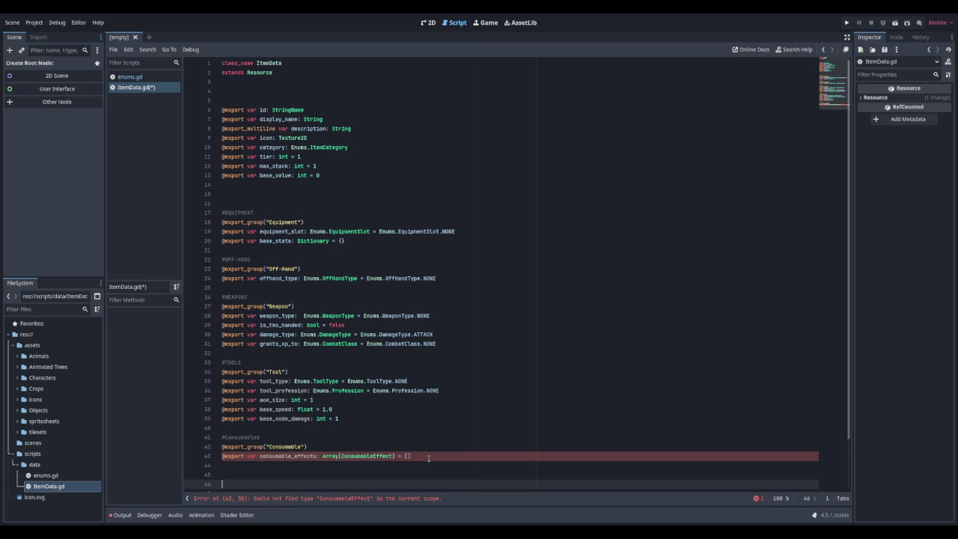
text(Plac)
text(eables)
text( like crafting )
text(stations)
key(Return)
scroll(390, 412, down, 2)
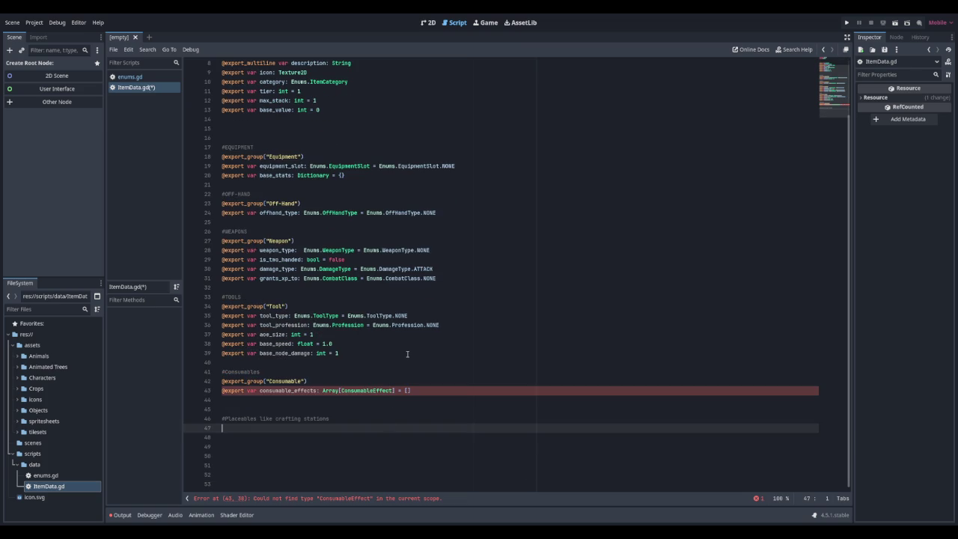
text(@exp)
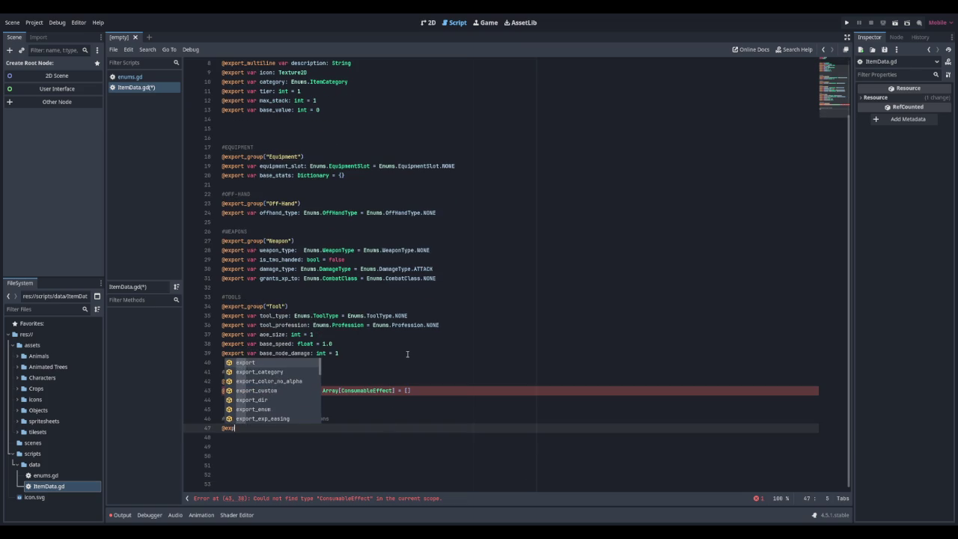
text(ort_grou)
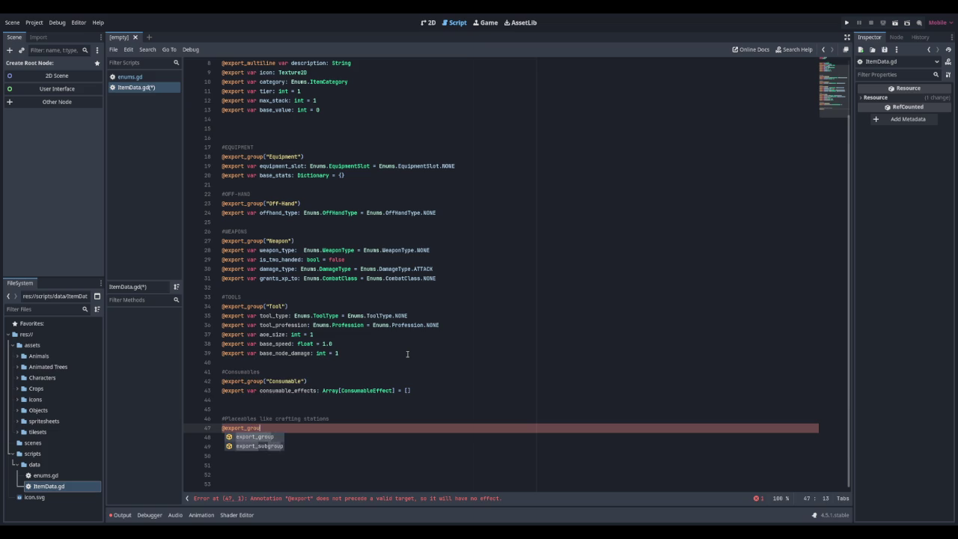
key(Return)
text("Placeable"))
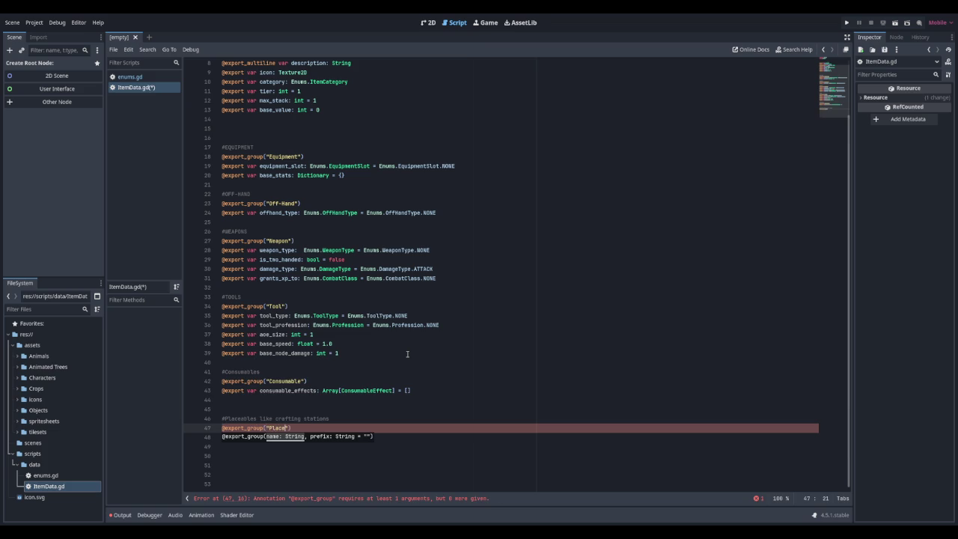
key(Return)
Step: Export placed_scene: PackedScene with comment 'This is the scene to instantiate when placing the object into the world'
text(@e)
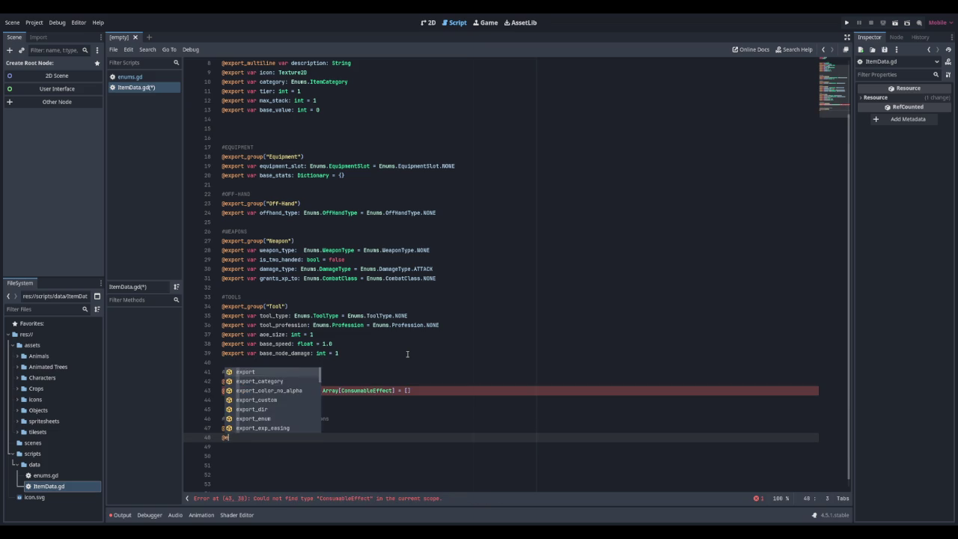
text(xport var )
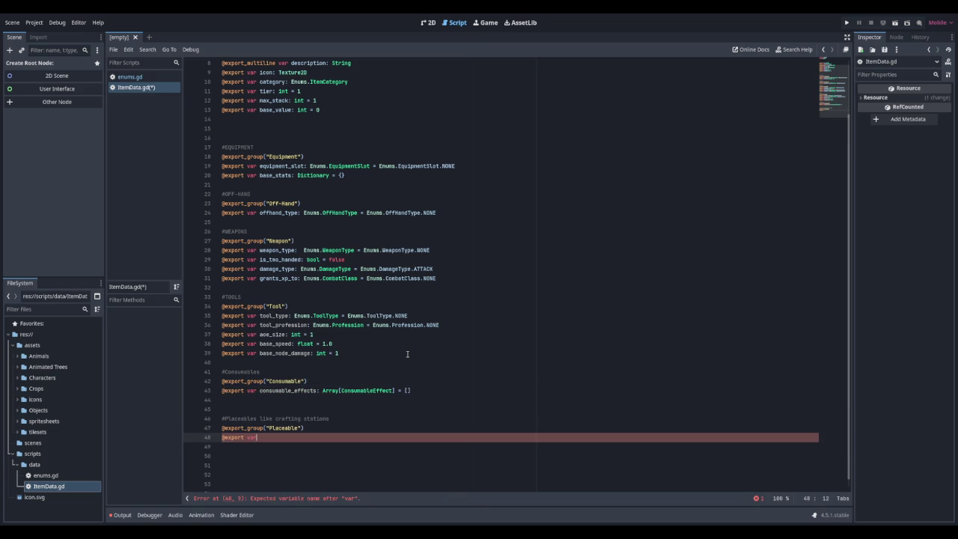
text(place)
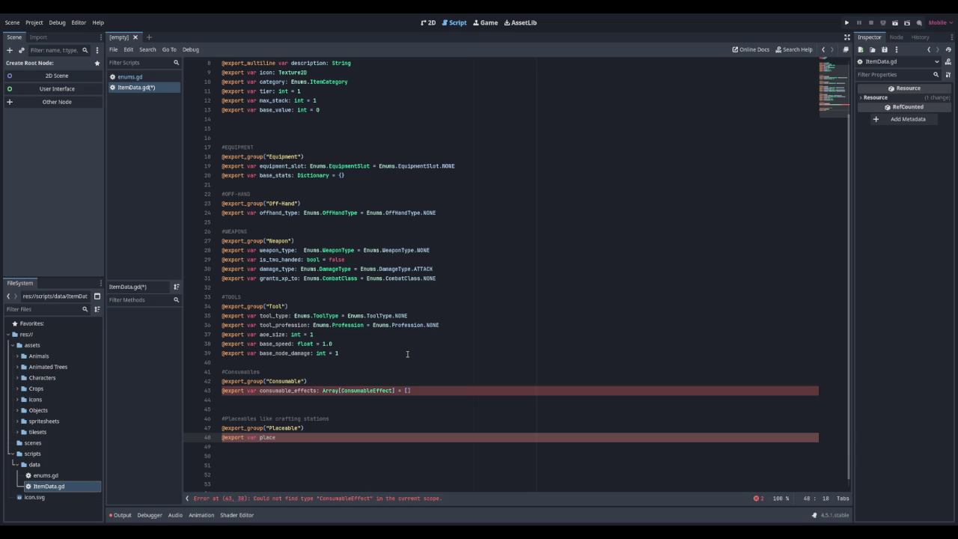
text(d_scene: PAckS)
key(BackSpace)
text(edSCene)
key(Return)
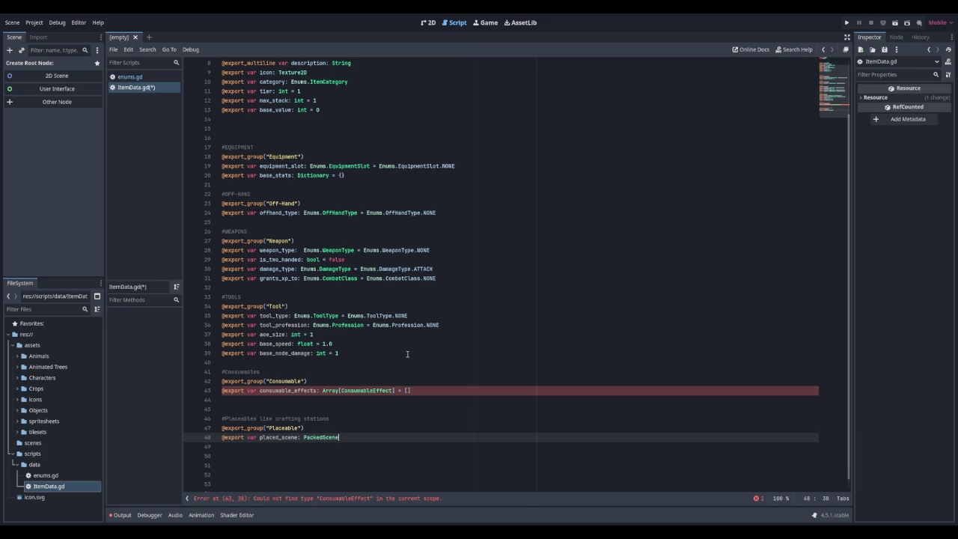
text(#This is the sc)
text(ene to instantiate )
text(when )
text(placing the)
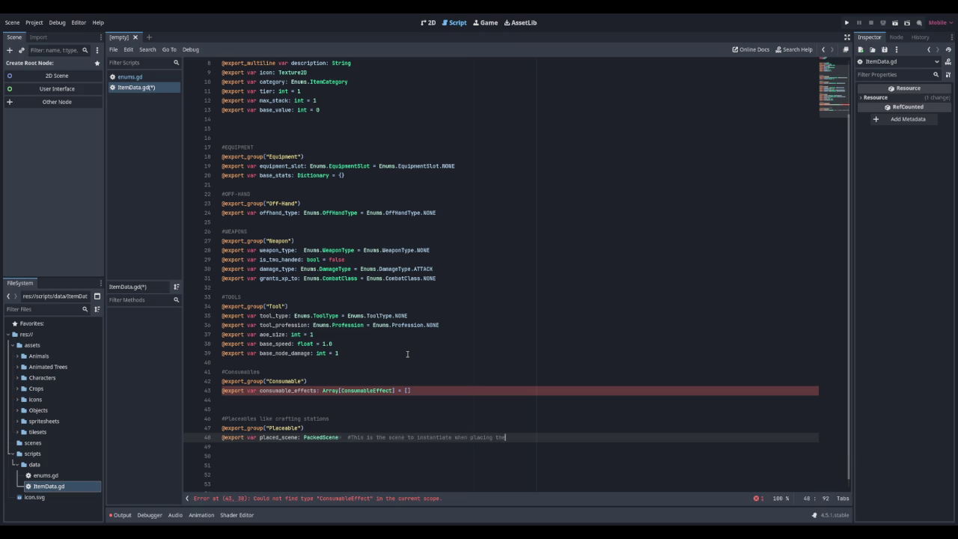
text( object in)
key(BackSpace)
text(o the world)
key(Down)
key(Down)
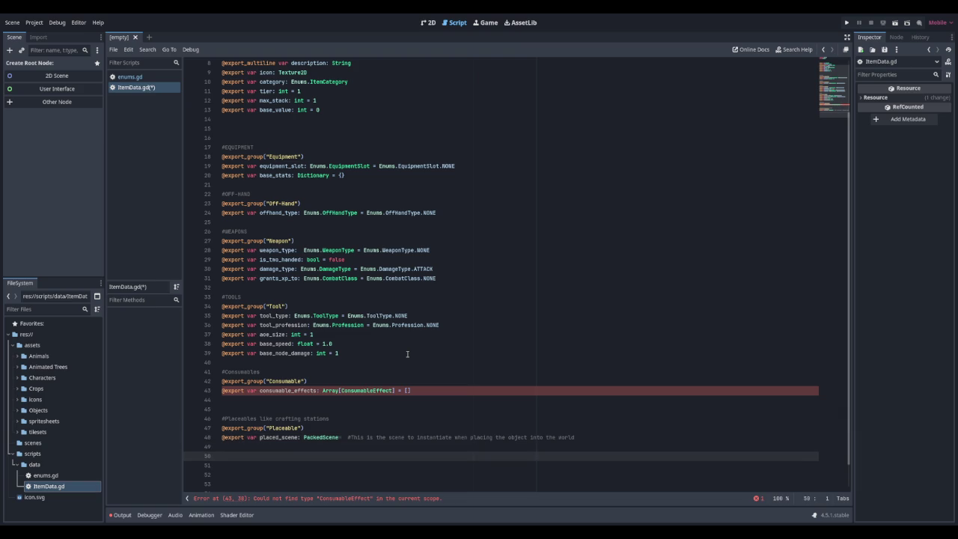
text(Seeds)
key(Return)
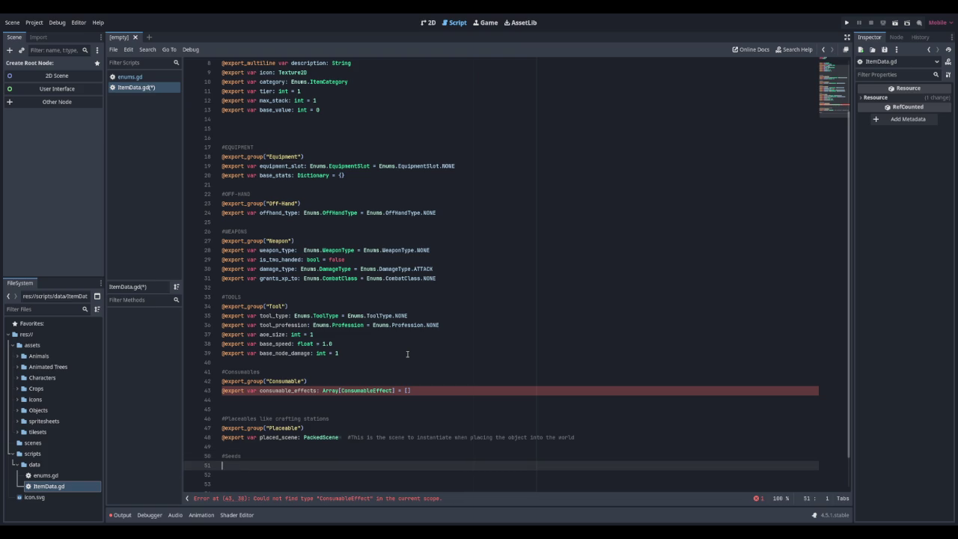
text(@export_grou)
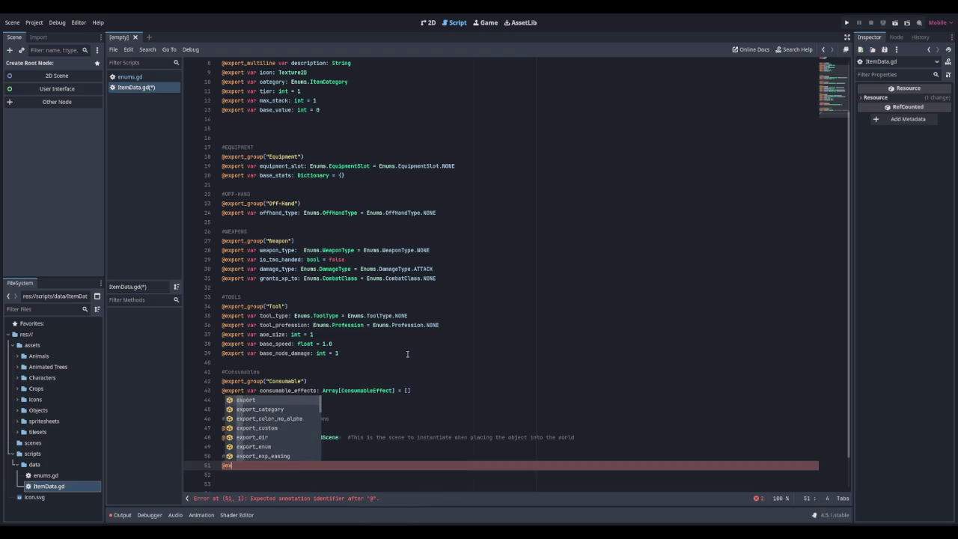
key(Return)
text("Seed)
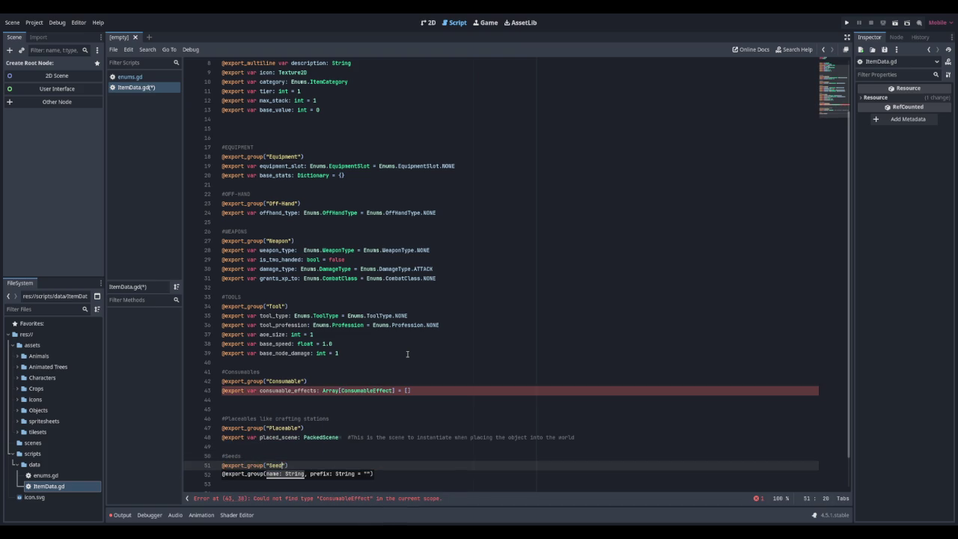
key(End)
key(Return)
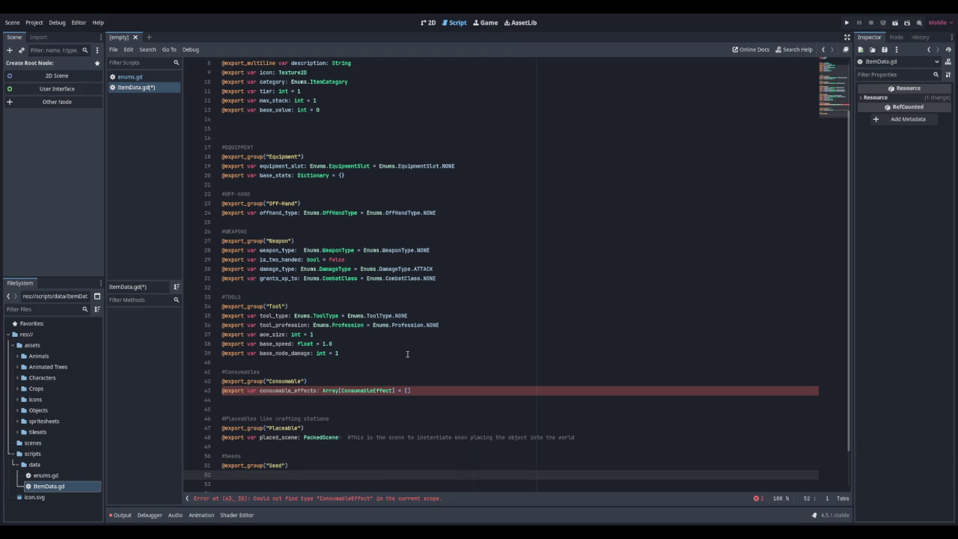
Step: Export produces: StringName, growth_days: int = 1 and valid_seasons: Array[String] = []
text(@export var )
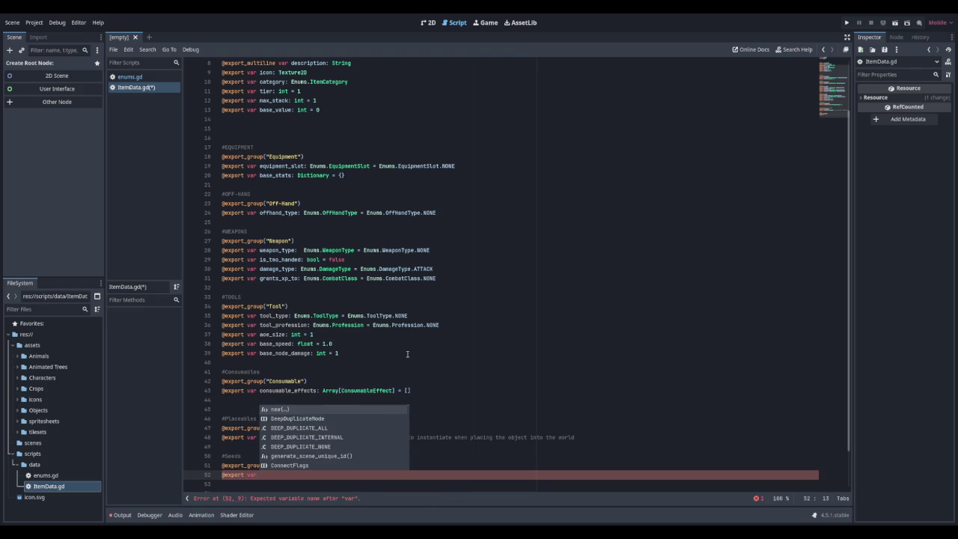
text(produces:)
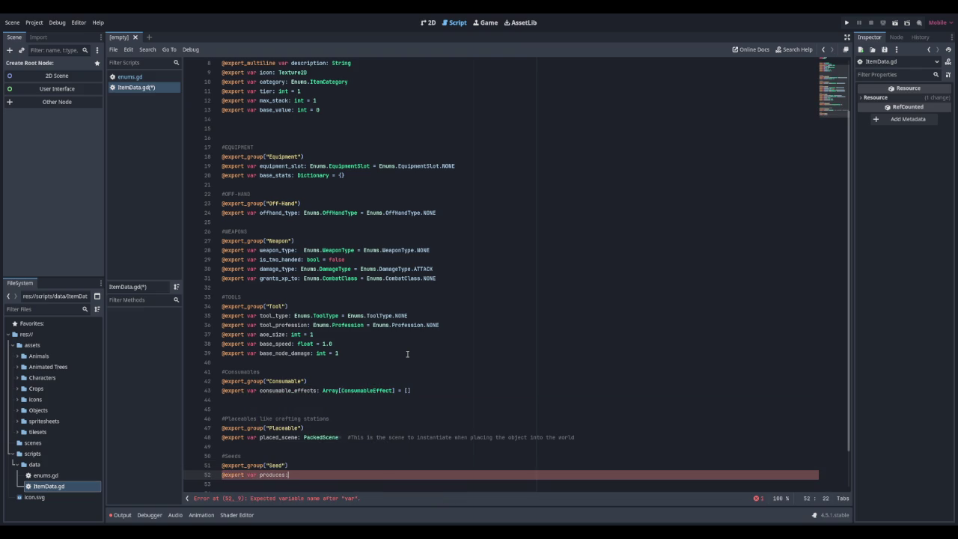
text(StringName)
key(Return)
text(@)
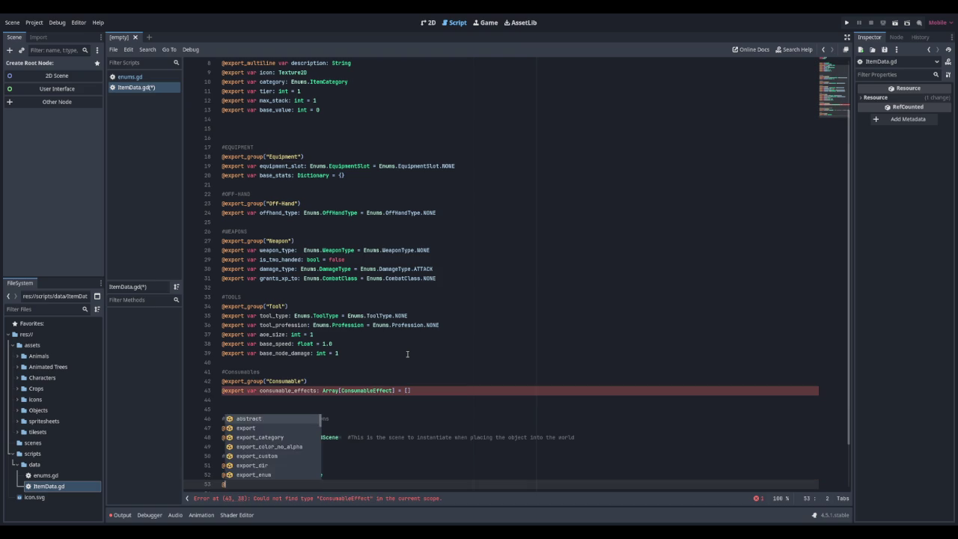
text(export var)
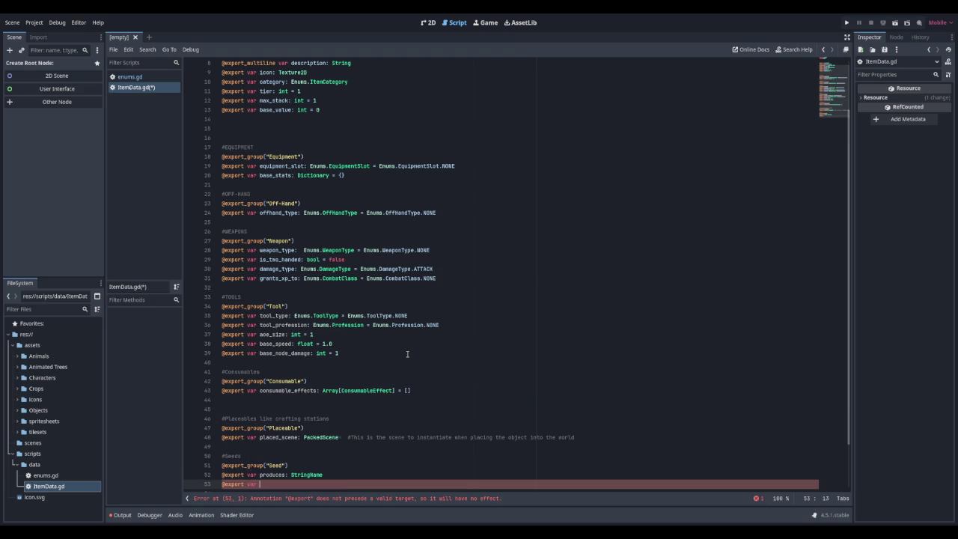
scroll(408, 336, down, 2)
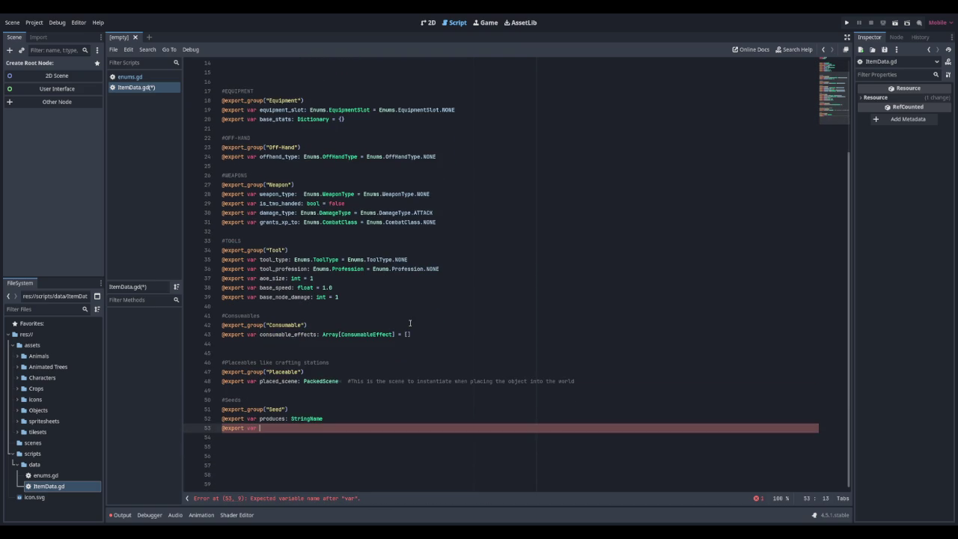
text(growth_days)
text(: int = 1)
key(Return)
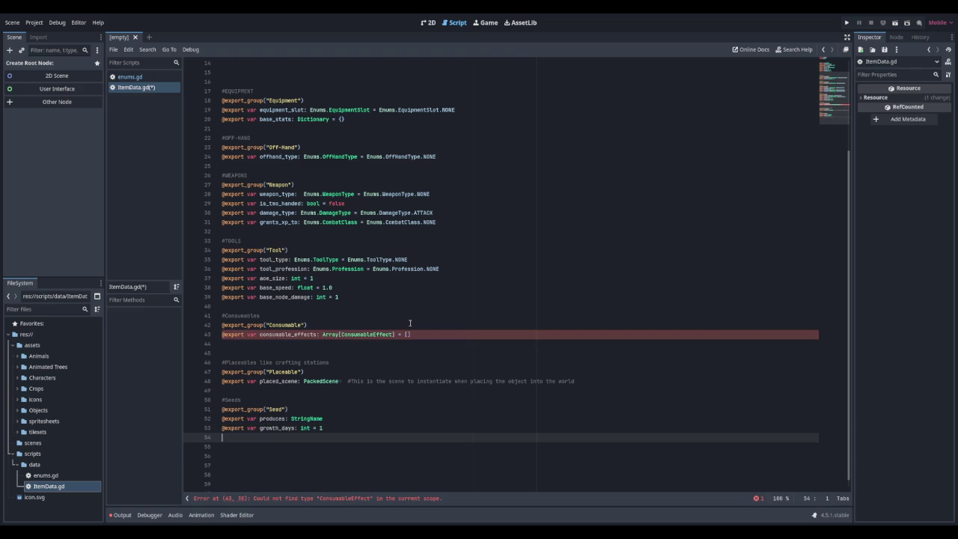
text(@export )
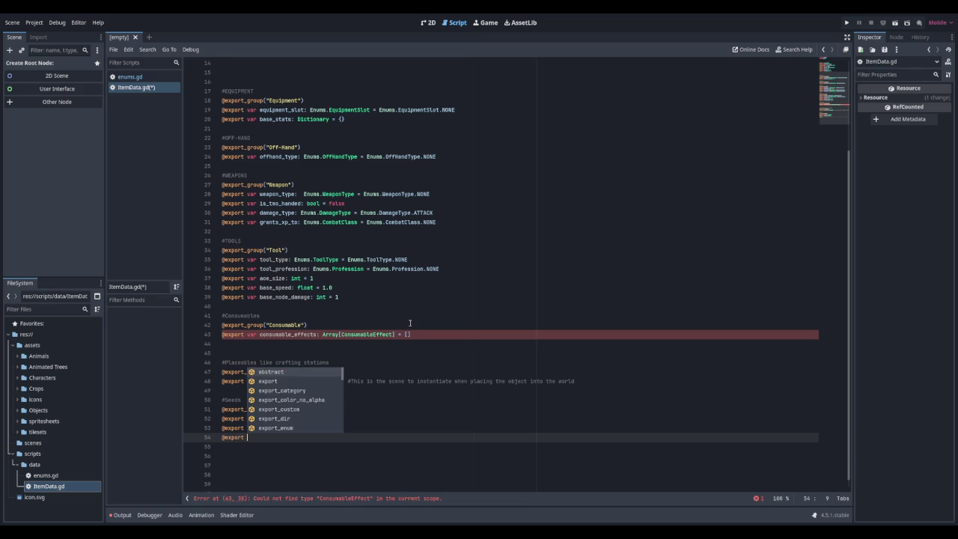
text(var valid_seasons)
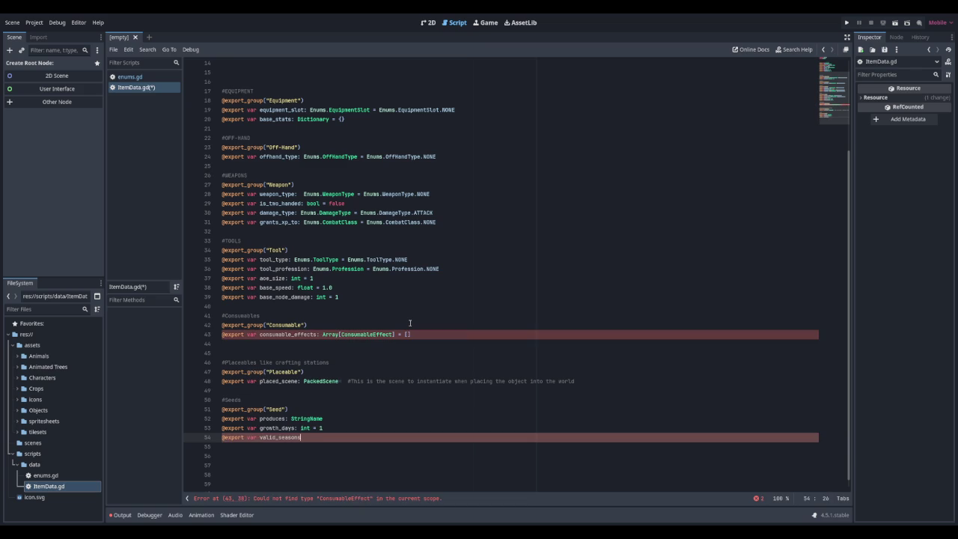
text(: Array)
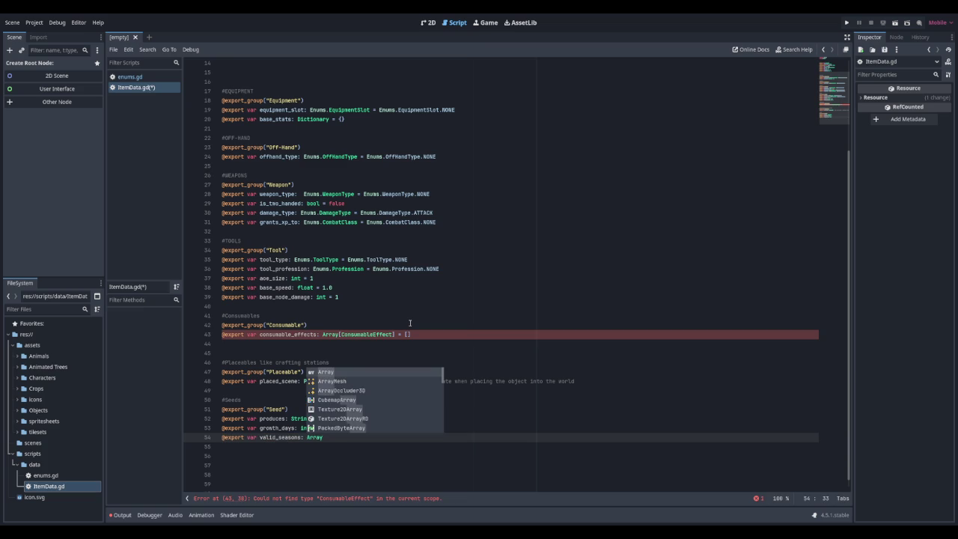
text([Str)
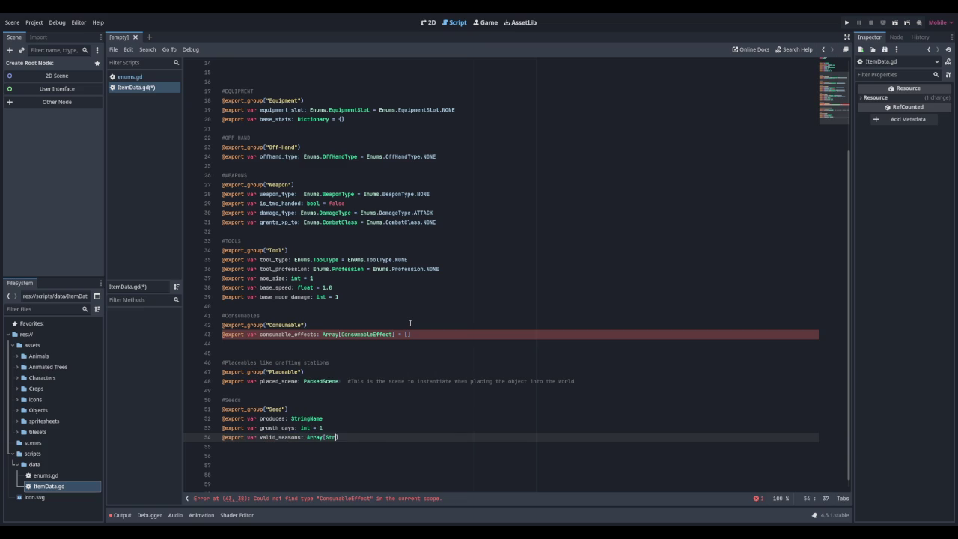
text(ing] = )
text([])
key(Return)
key(Return)
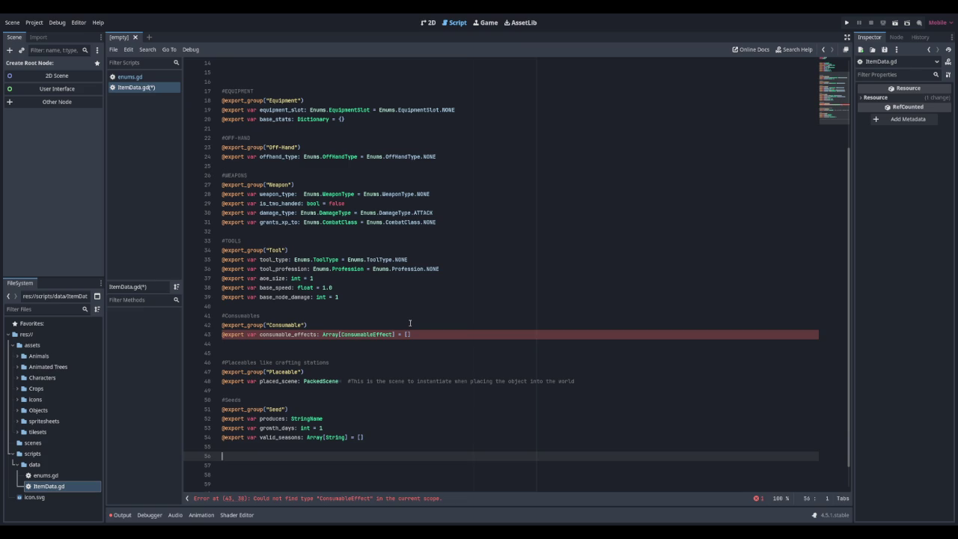
text(#Crafting)
key(Return)
text(@export_gr)
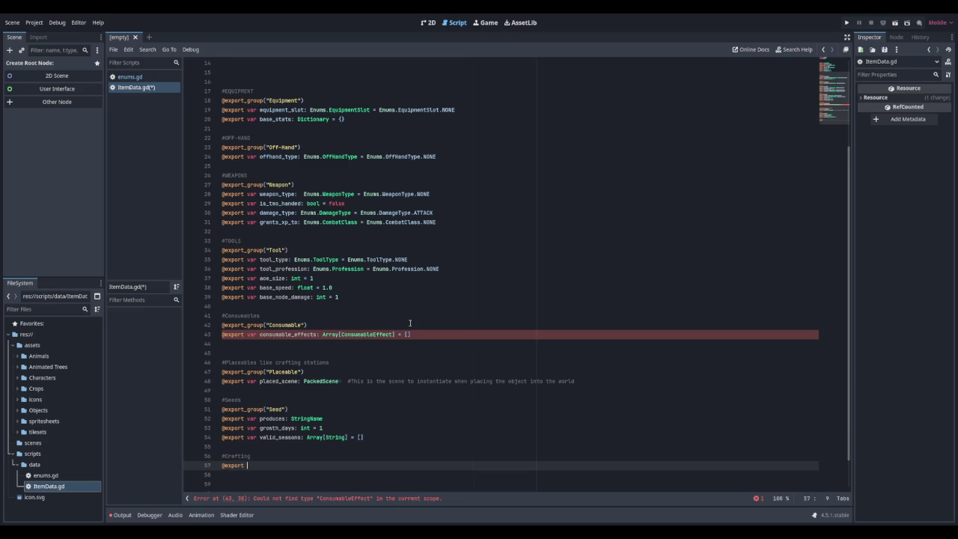
key(Return)
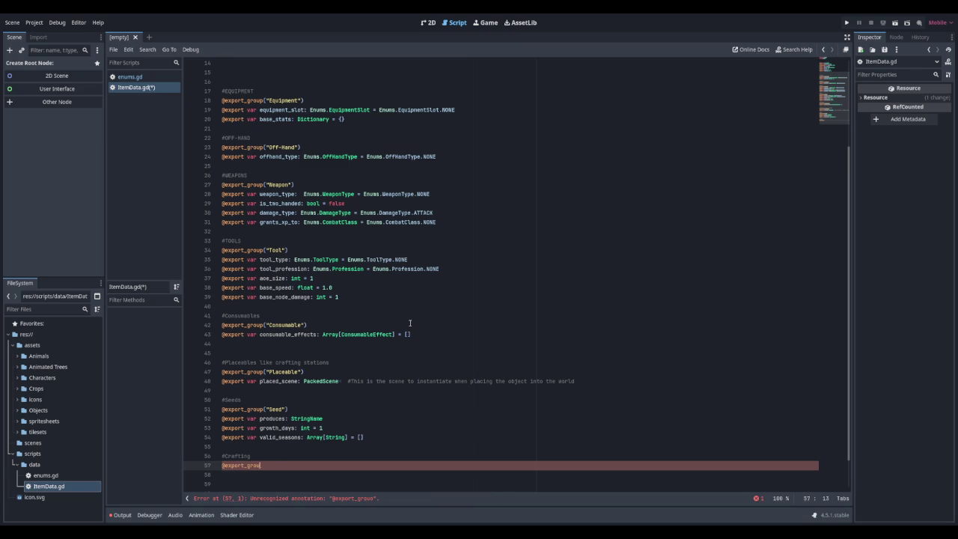
text("Crafting"))
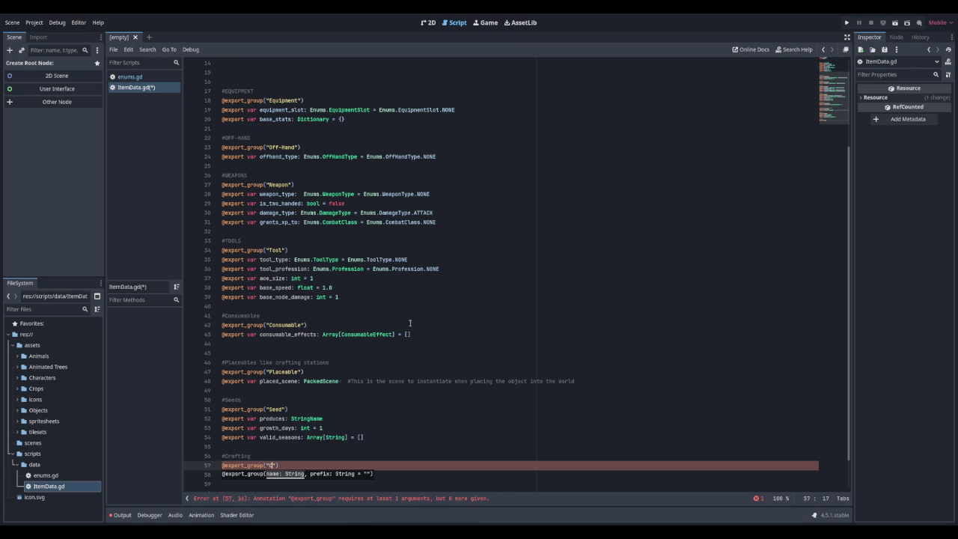
key(Return)
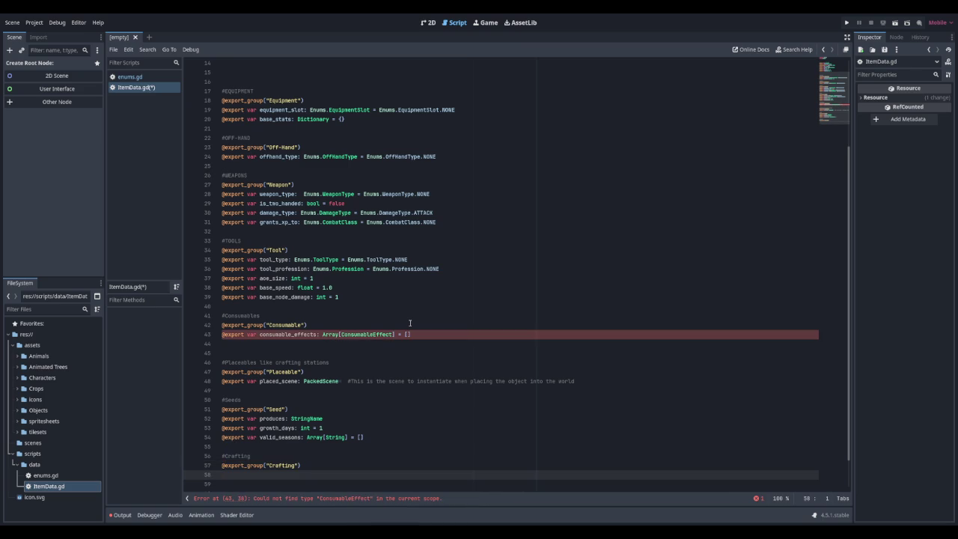
text(@expotr var crafted_by: )
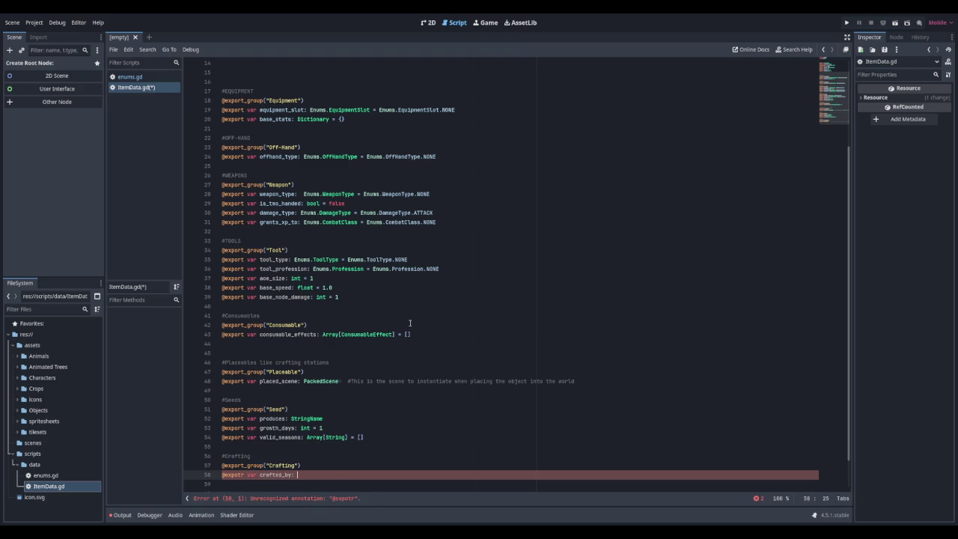
text(enums)
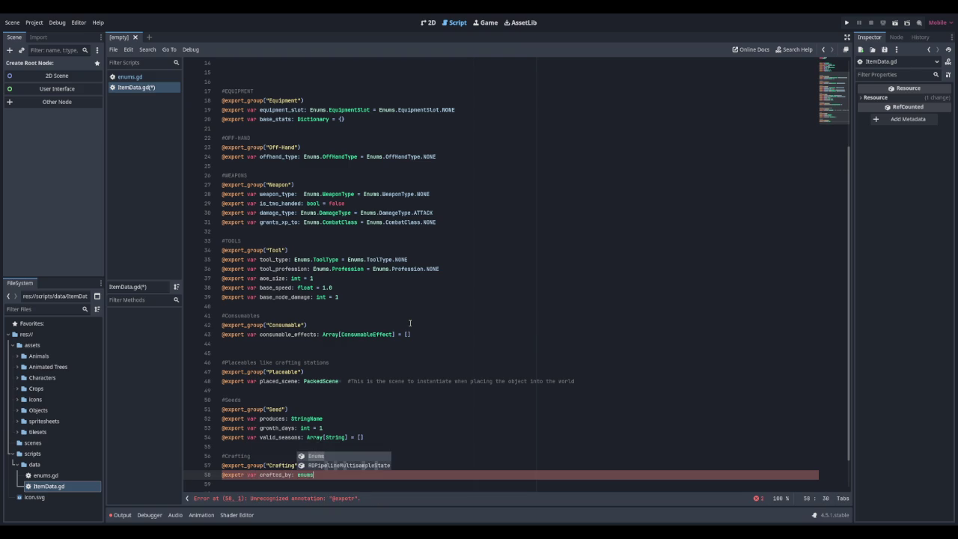
text(.pro)
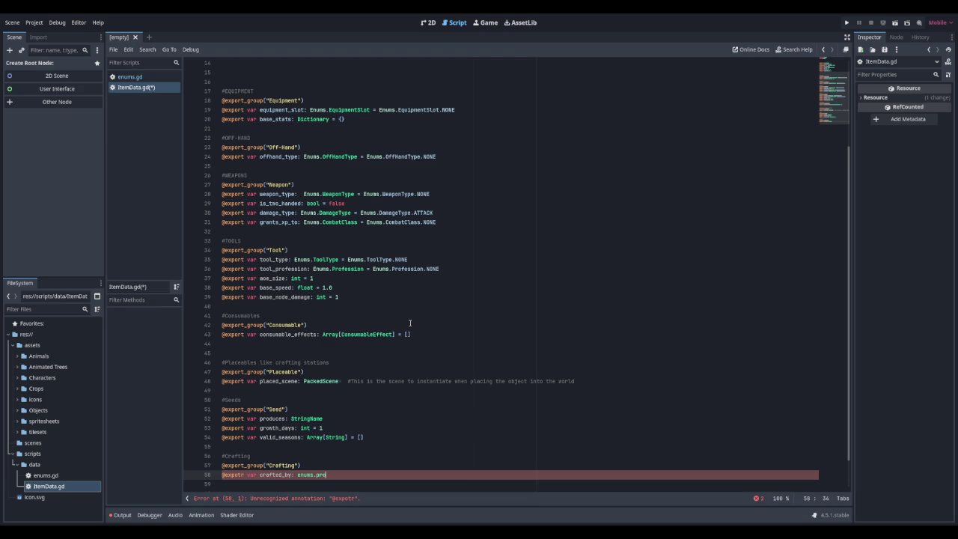
key(BackSpace)
key(BackSpace)
key(BackSpace)
text(en)
key(Delete)
key(Delete)
text(rt)
key(End)
key(BackSpace)
key(BackSpace)
text(Enums.Pro)
key(Return)
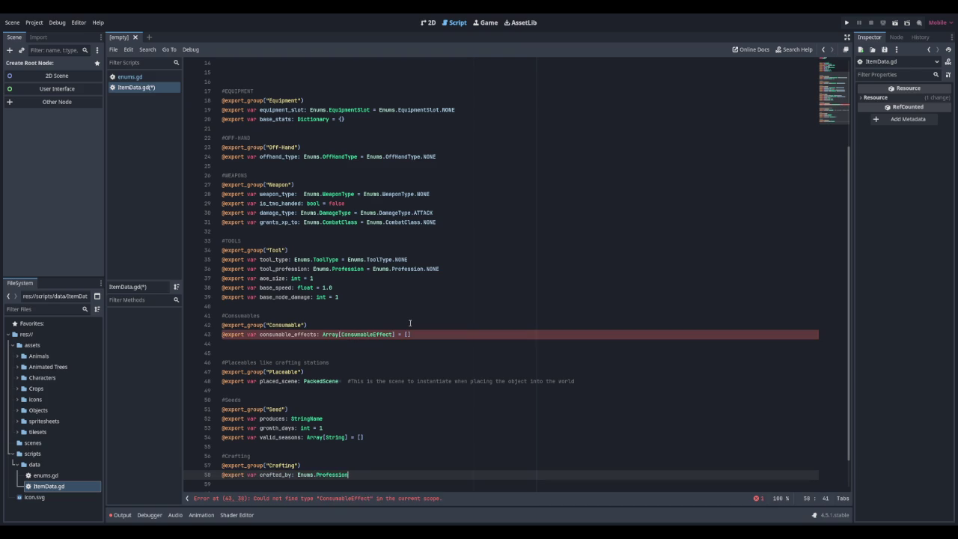
text(Enums.Profe)
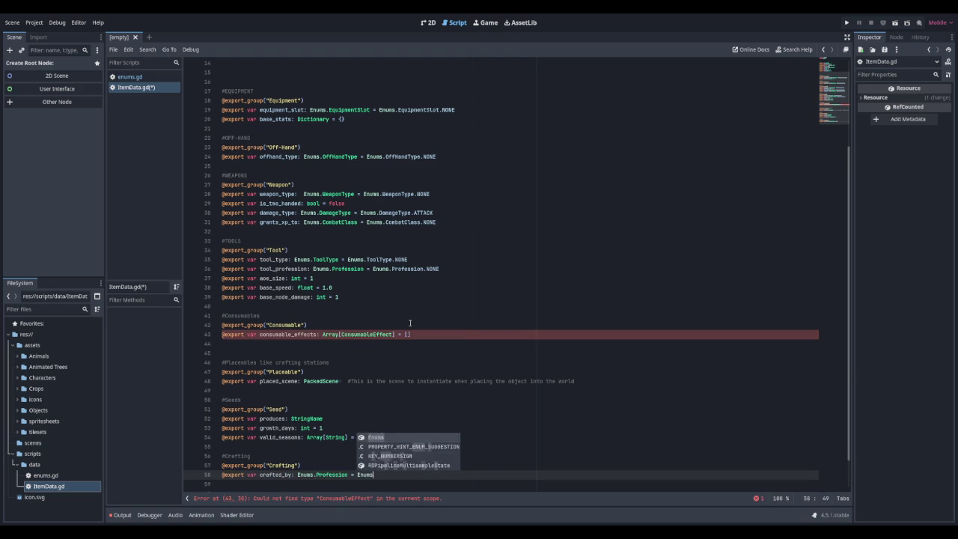
key(Return)
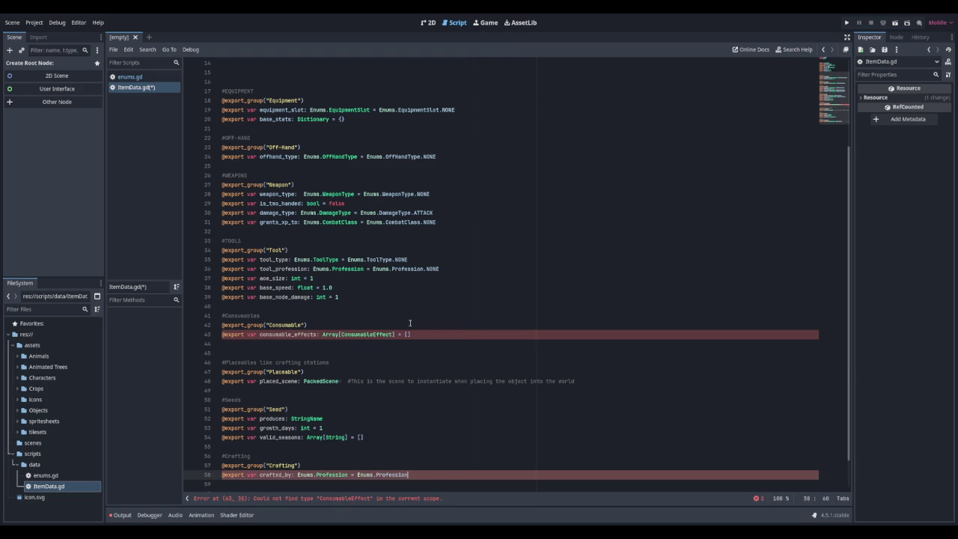
text(.N)
key(Return)
key(Return)
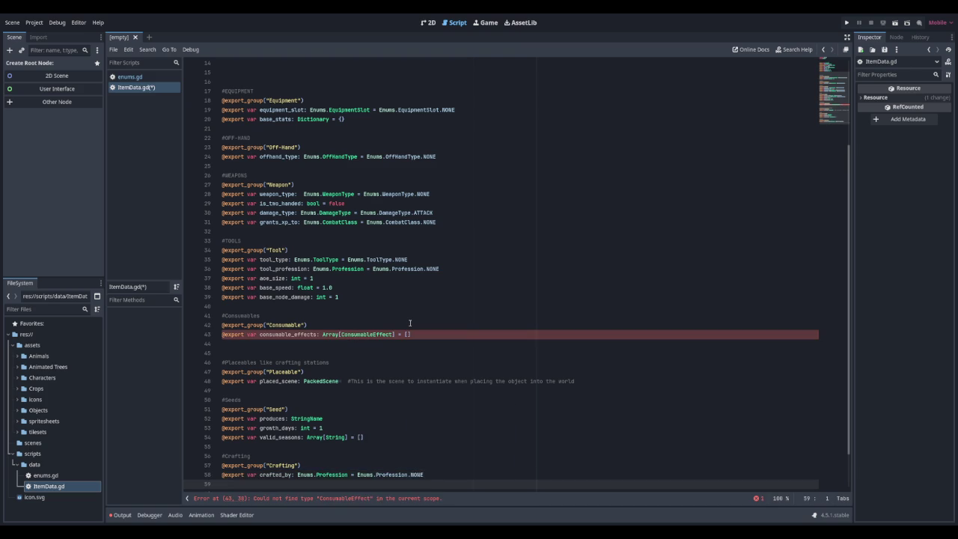
scroll(652, 257, down, 2)
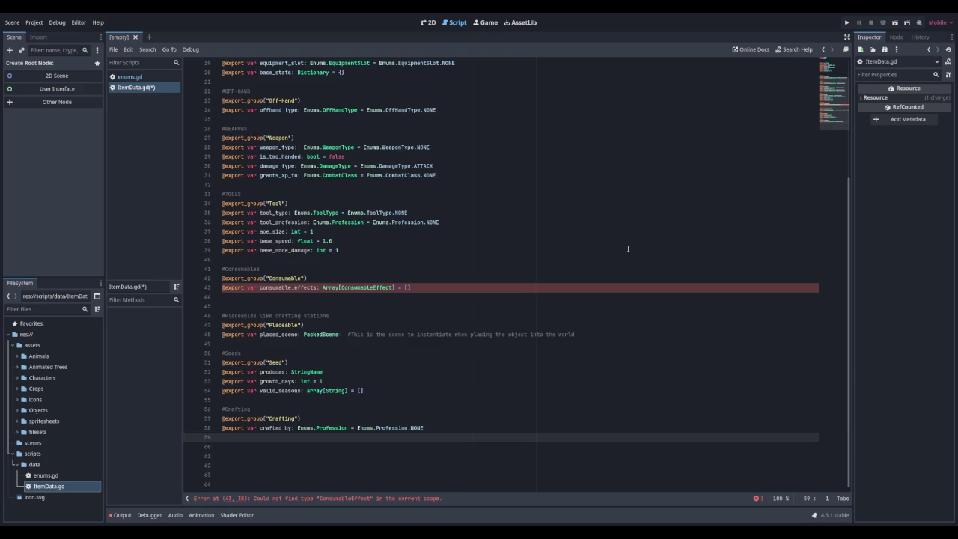
triple_click(422, 292)
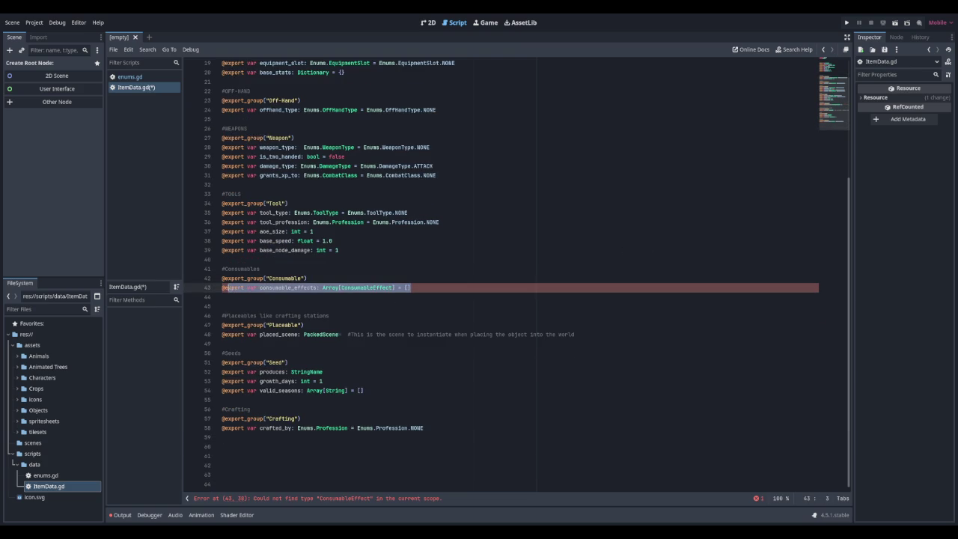
click(360, 287)
mouse_move(342, 287)
mouse_down()
mouse_move(403, 287)
mouse_move(393, 287)
mouse_up()
click(393, 288)
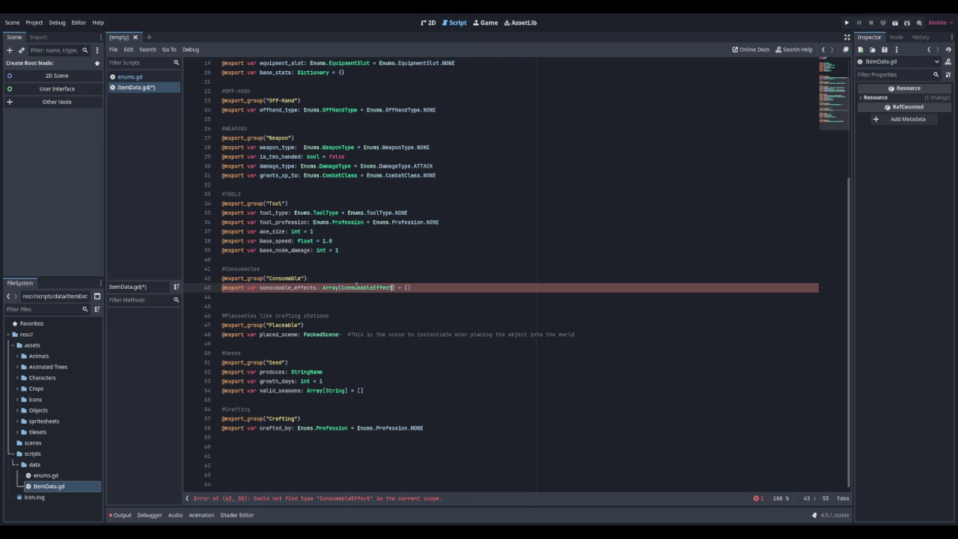
click(330, 437)
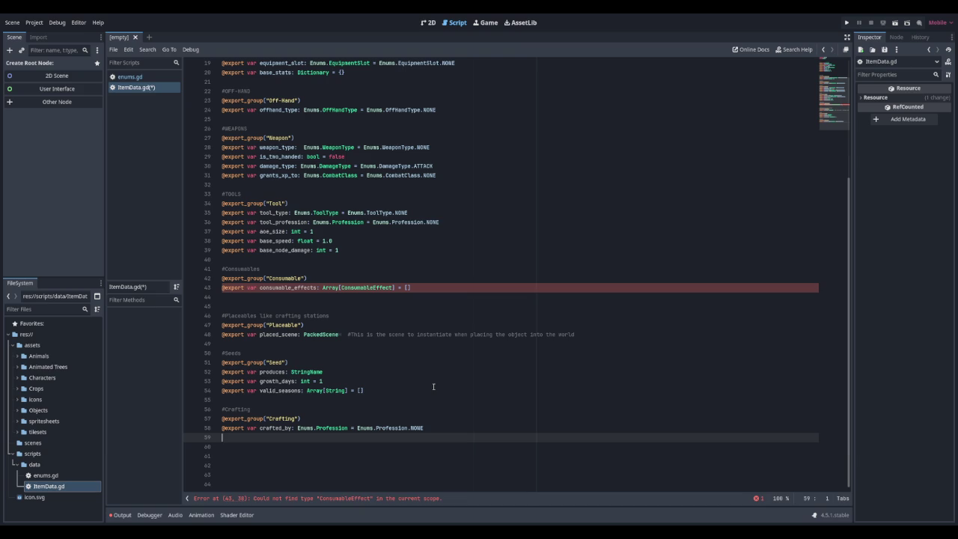
Step: Add the export required_level: int = 1 on line 59, correcting the typos and stray colon
text(@export c)
key(BackSpace)
text(va)
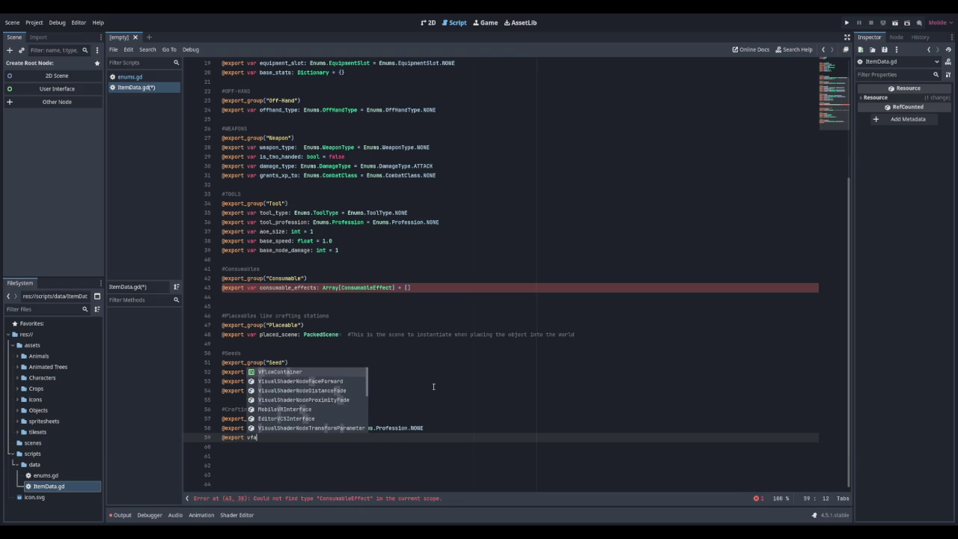
text(r )
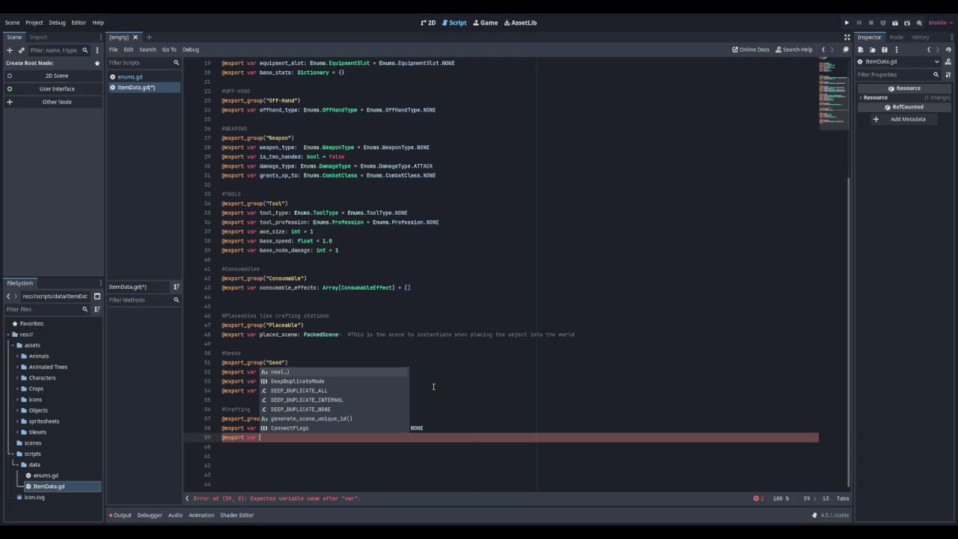
text(required_level)
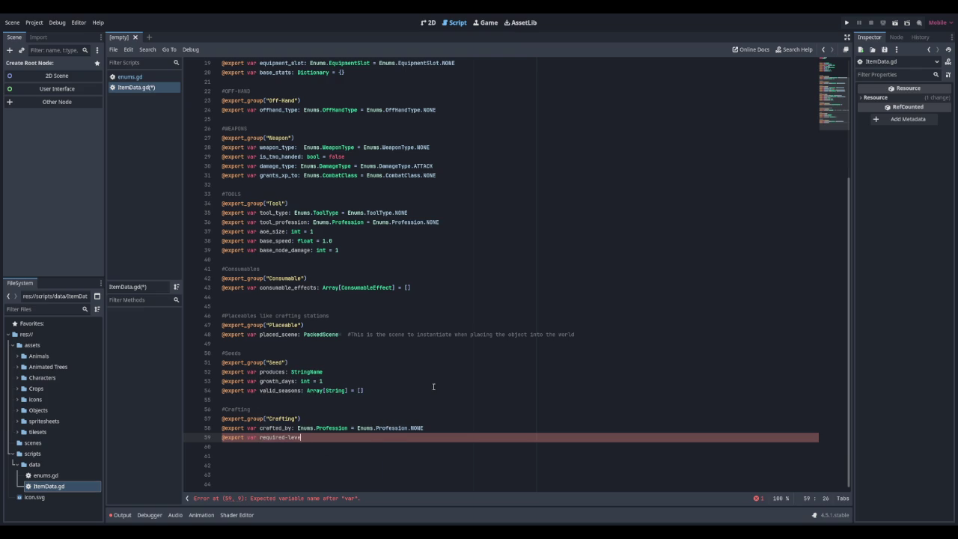
key(BackSpace)
key(BackSpace)
key(BackSpace)
text(leve)
key(BackSpace)
key(BackSpace)
text(l: int: = )
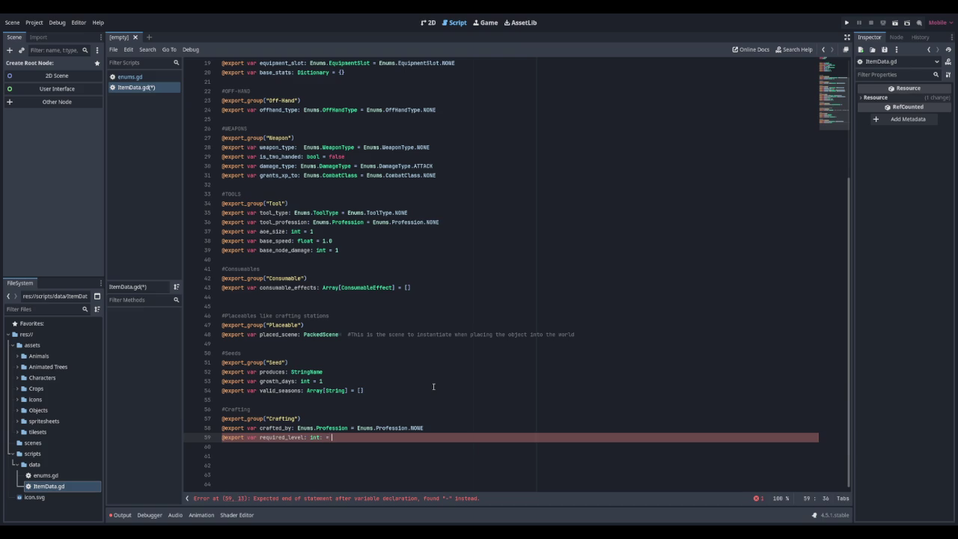
text(1)
key(Return)
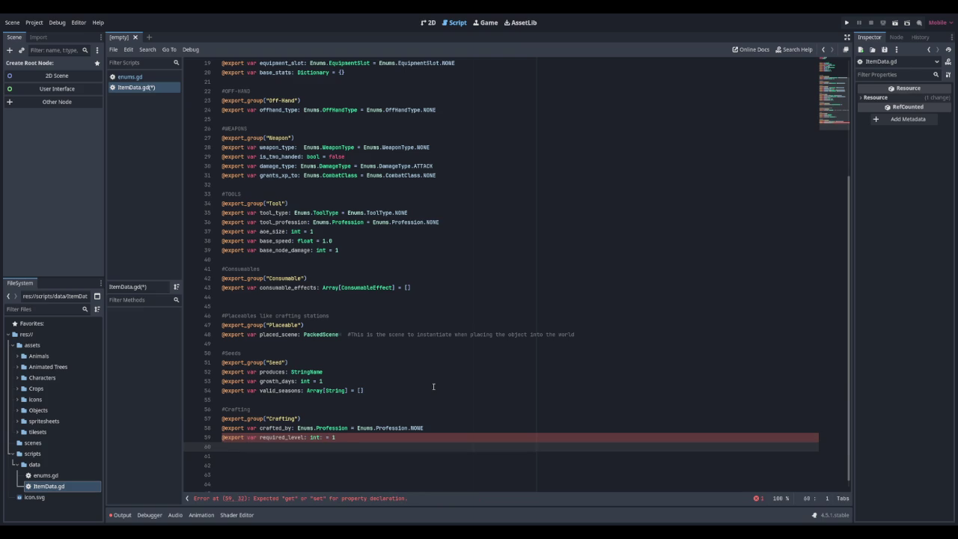
key(Up)
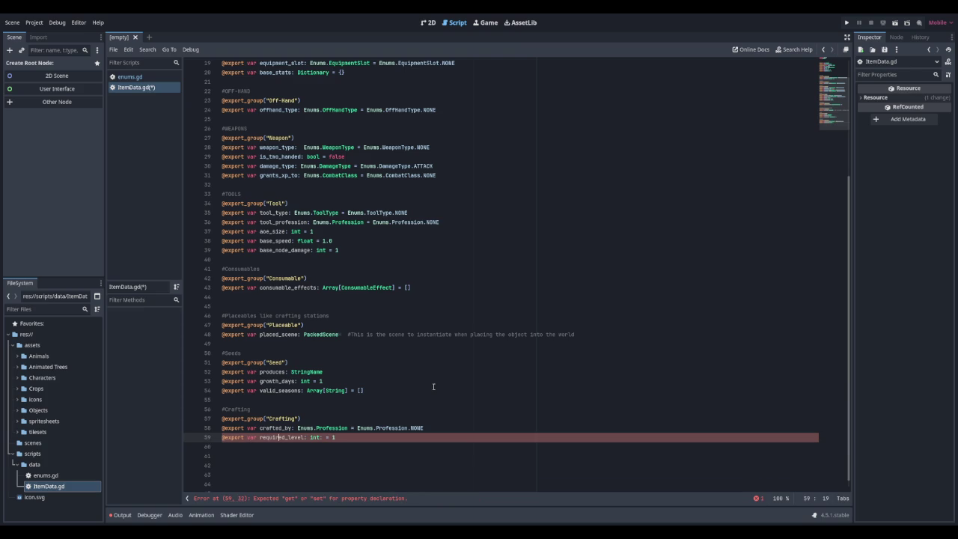
key(Right)
key(Right)
key(Right)
key(BackSpace)
key(Down)
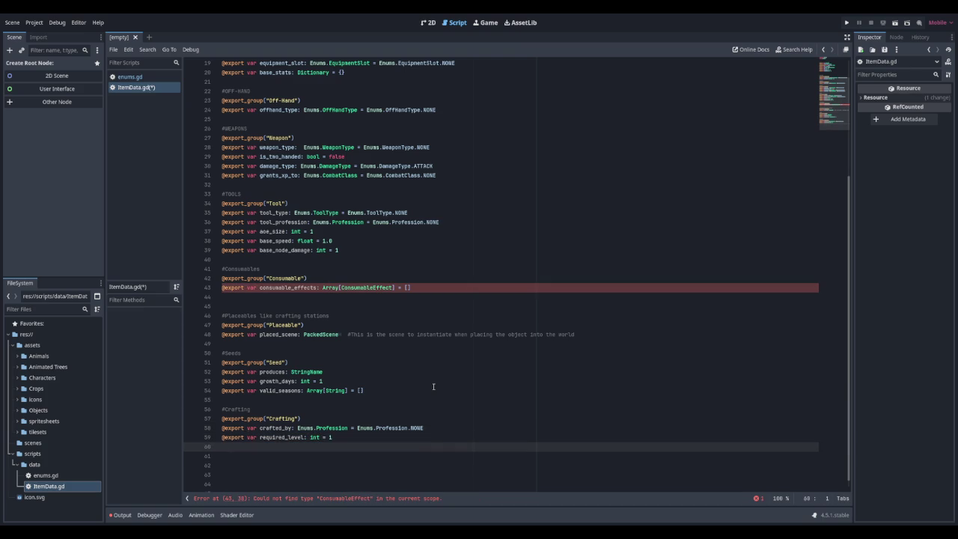
key(Up)
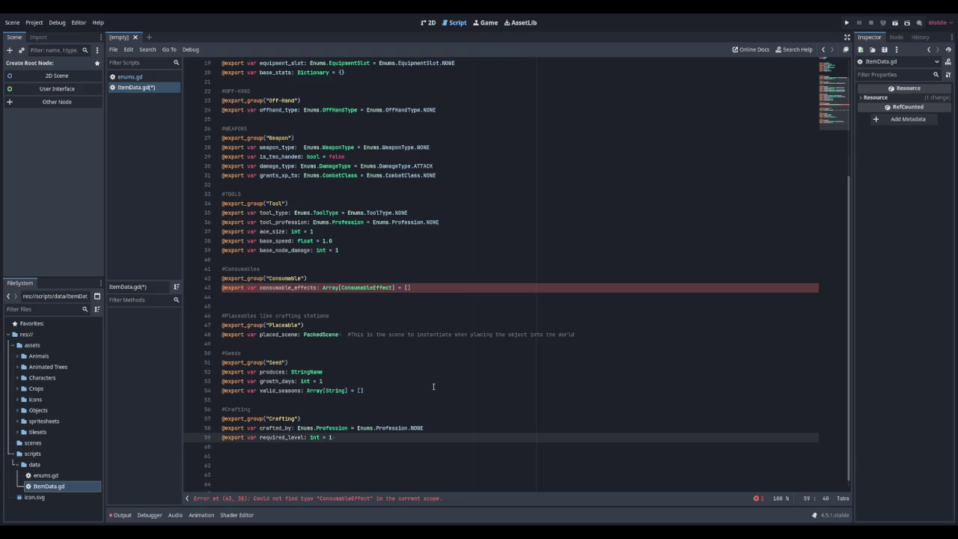
Step: Comment required_level with '#Profession level required to craft said object' and tidy its spacing
text(#Profession level required to craft said object)
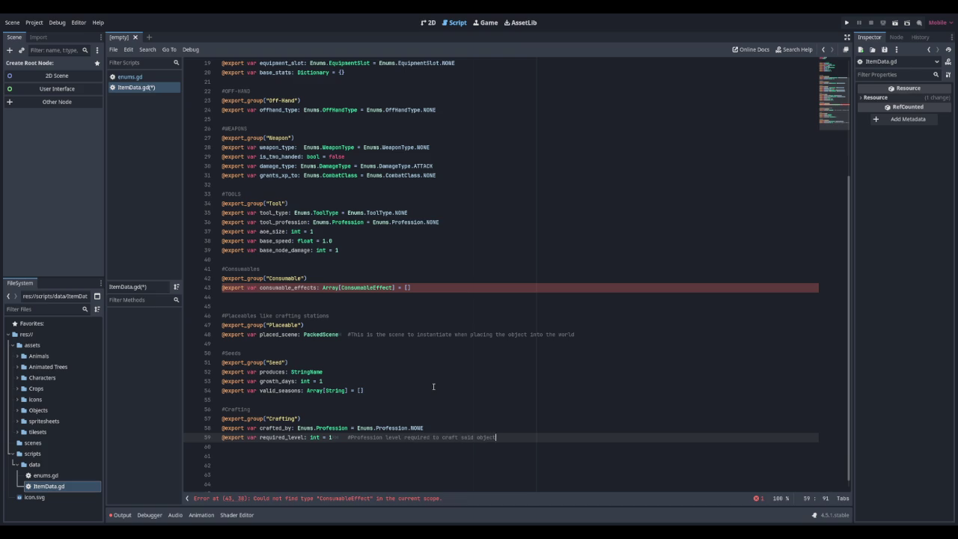
key(Left)
key(Left)
key(Left)
key(Right)
key(Delete)
Step: Realign the line 48 comment after PackedScene with a tab
click(345, 347)
key(Delete)
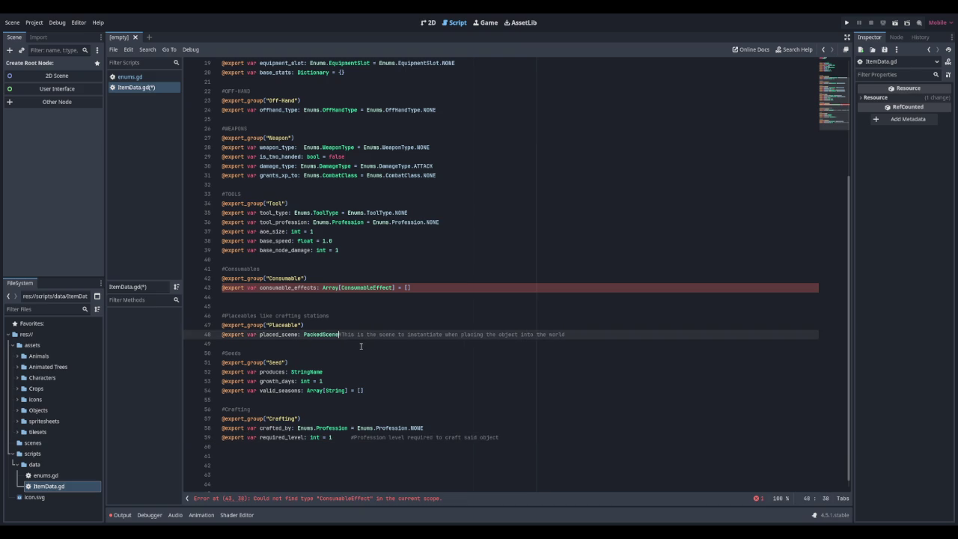
key(Tab)
Step: Comment produces, growth_days and valid_seasons with the crop produced, growth-cycle days and plantable seasons
click(296, 456)
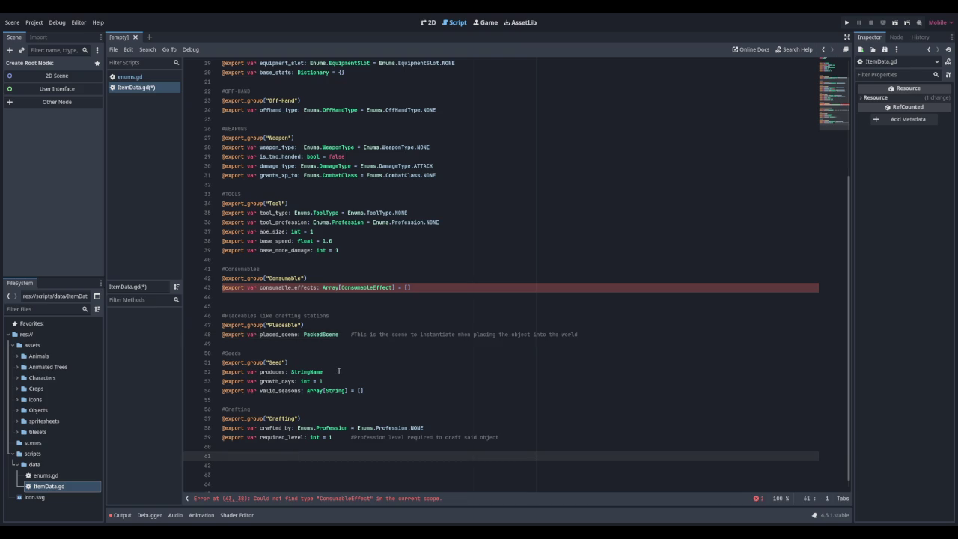
click(340, 371)
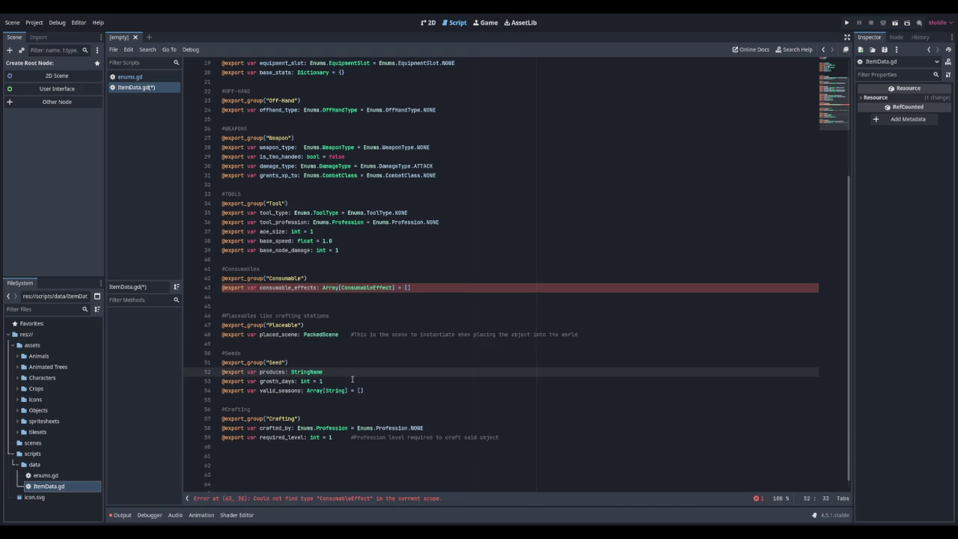
text(#Name of crop)
key(BackSpace)
text(/tree/)
text(etc that this seed produces)
click(352, 380)
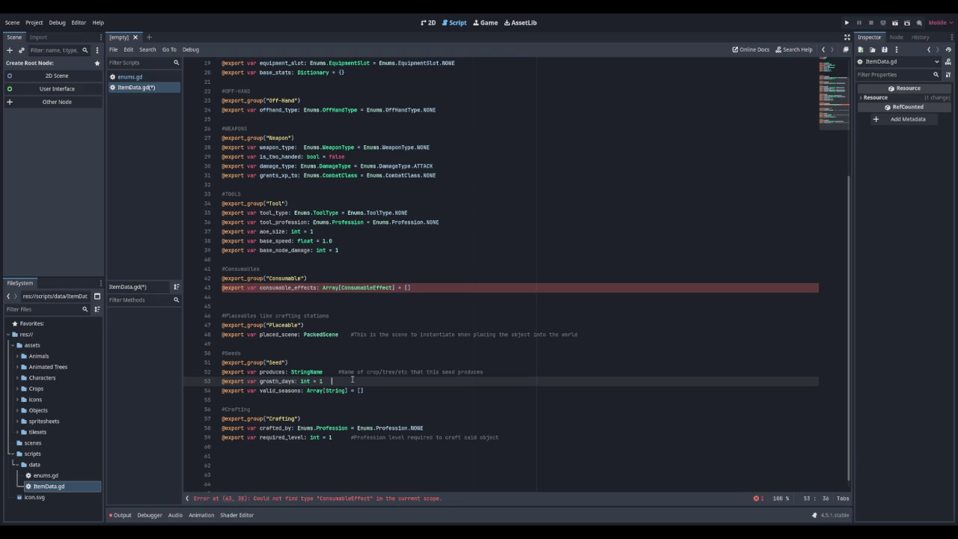
text(Number o)
text(f days in the growth )
text(cycle)
key(Down)
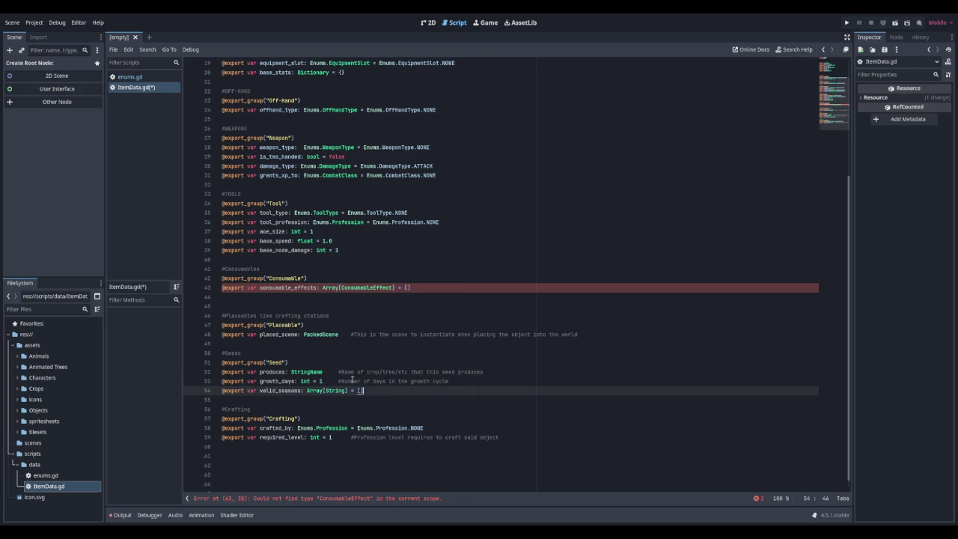
text(#Which seasons )
text(this cr)
text(op/tree/etc )
text(can be planted in)
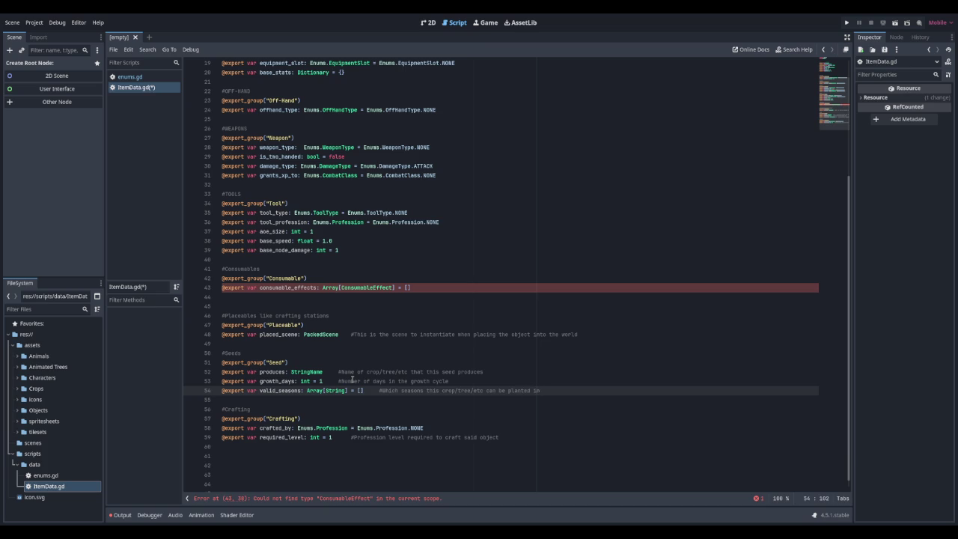
key(Down)
key(Down)
key(Down)
key(Down)
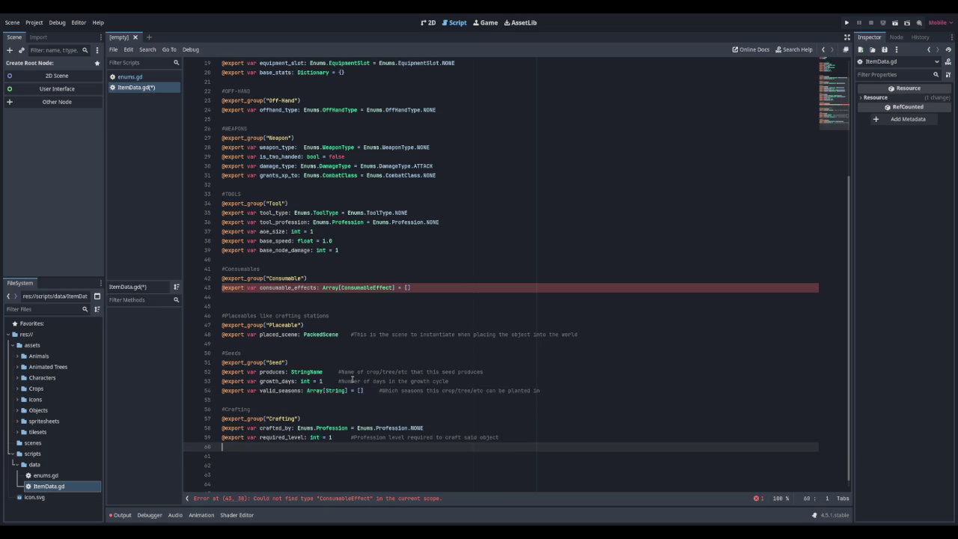
key(Down)
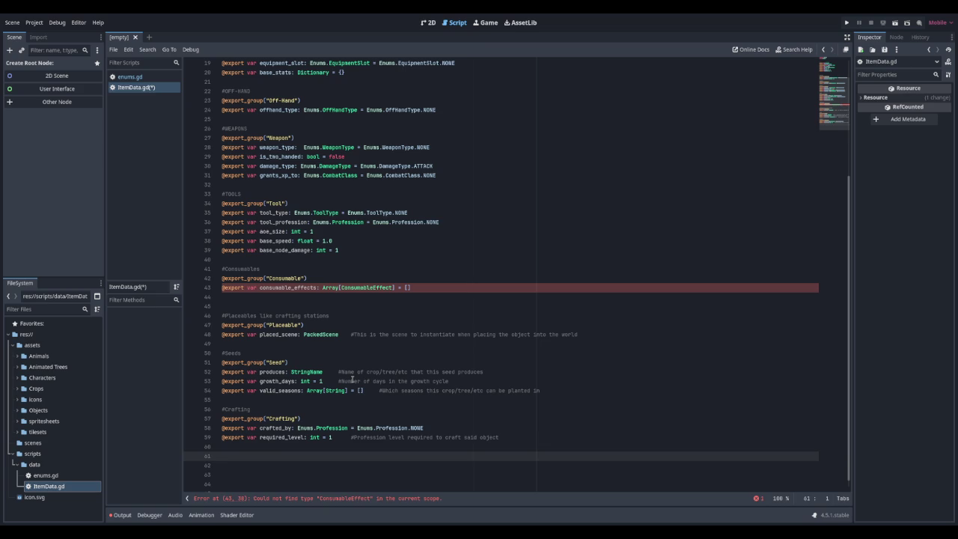
Step: Add a HELPER METHODS heading and is_stackable() -> bool returning max_stack > 1
scroll(316, 316, down, 1)
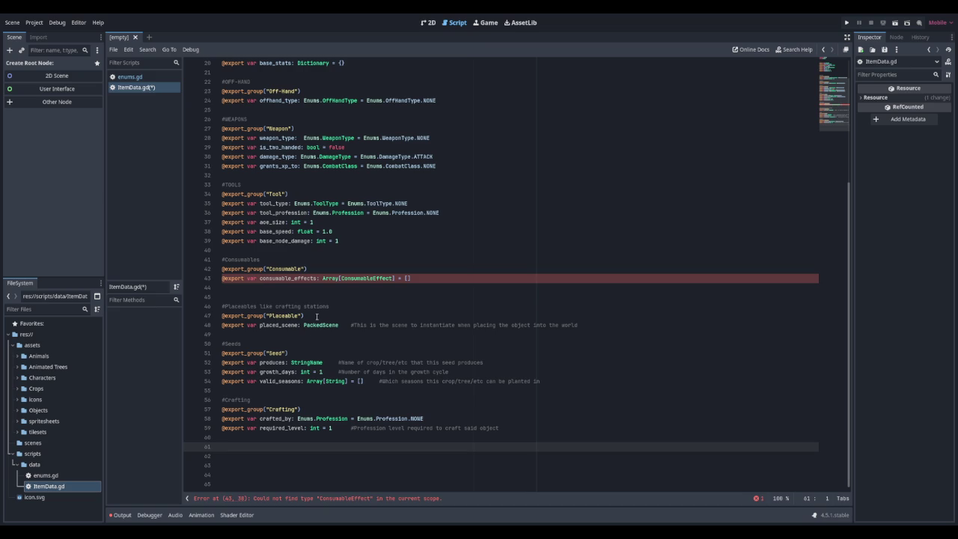
key(Down)
key(Down)
key(Down)
scroll(317, 316, down, 1)
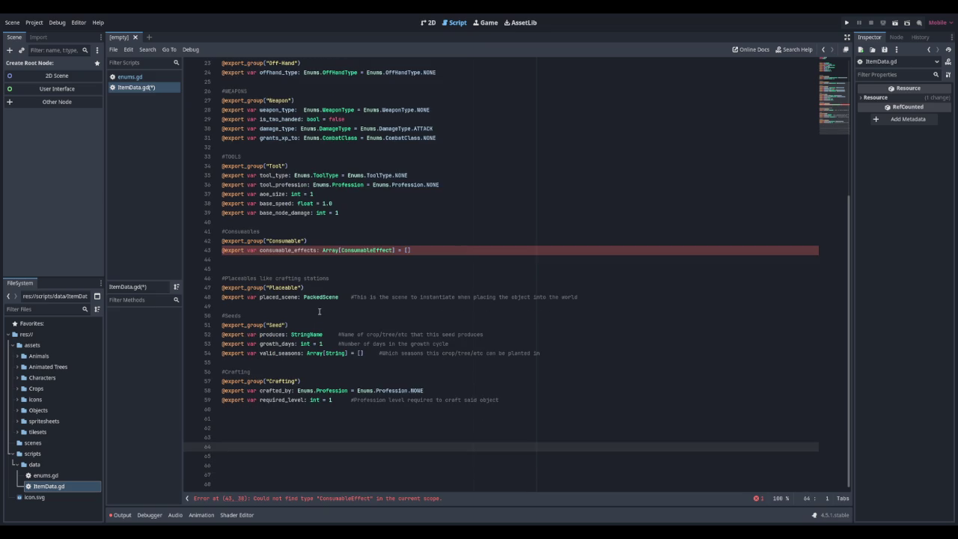
text(HEL)
text(PER METHODS)
key(Return)
key(Return)
text(func )
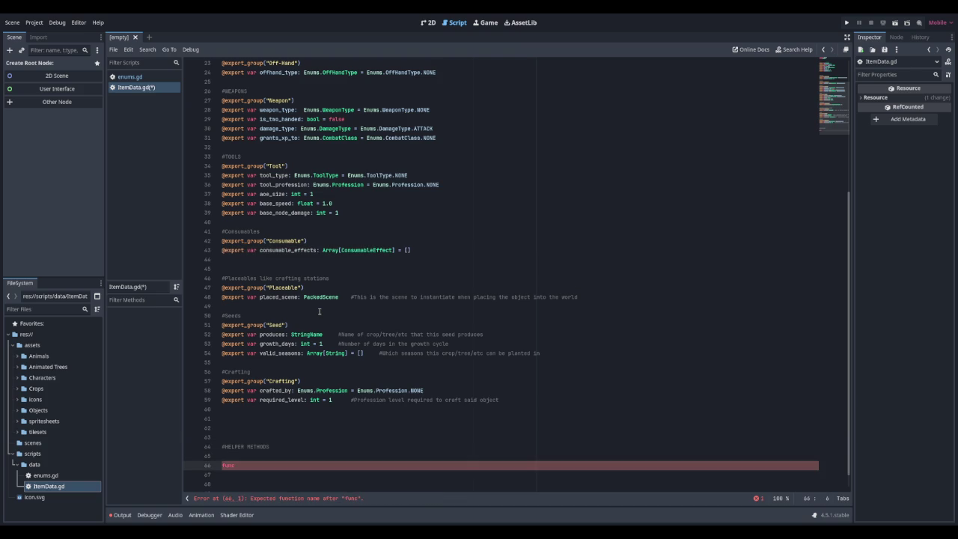
text(is_stackable)
text(() )
text(-> bool:)
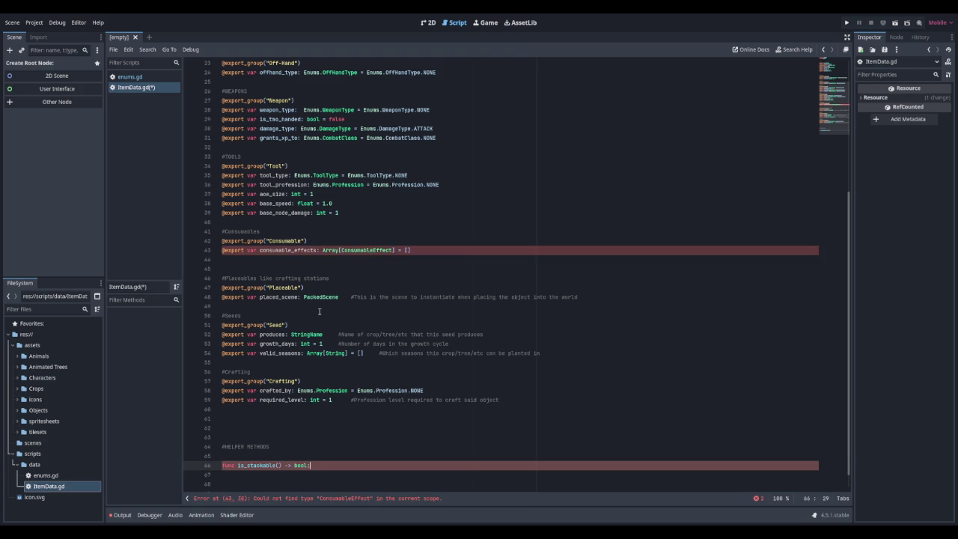
key(Return)
text(return)
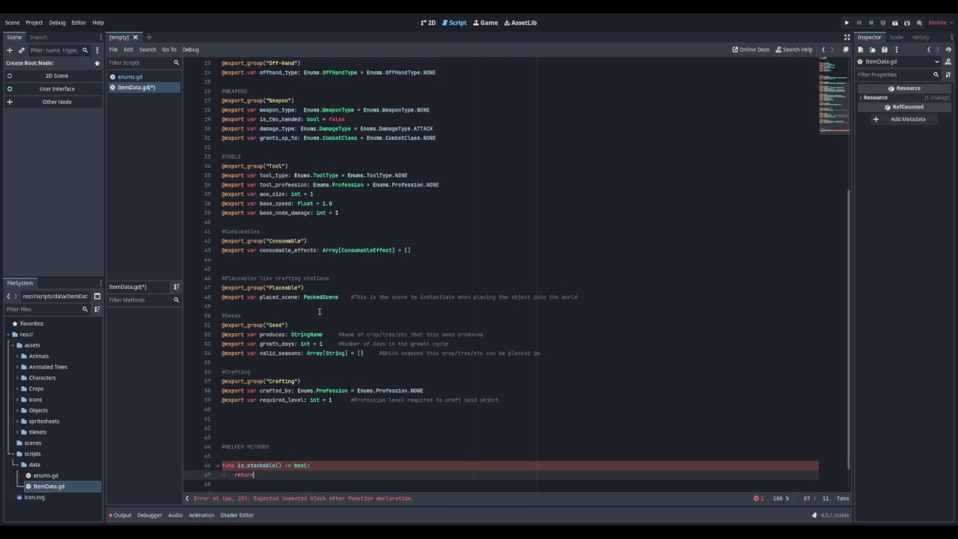
text( max_stack = 1)
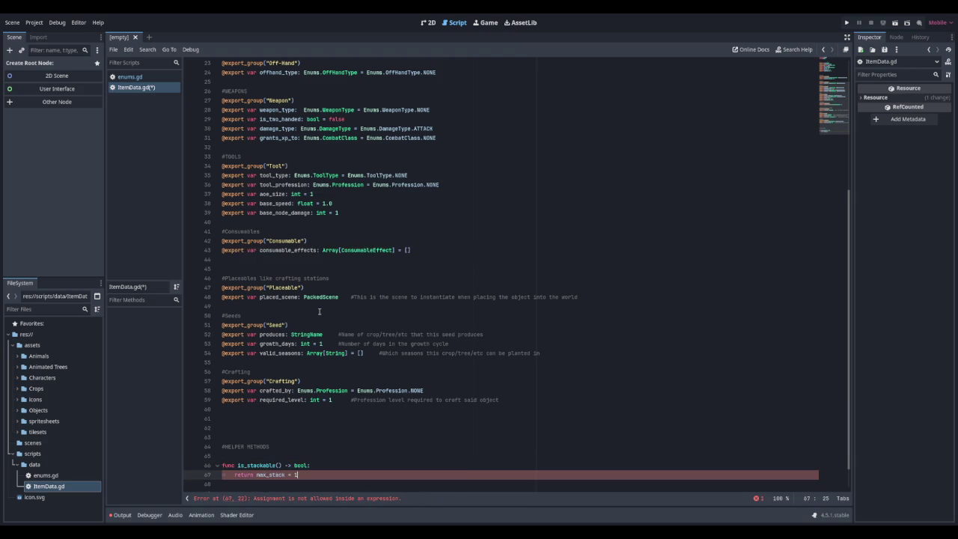
key(BackSpace)
text(> 1)
key(Return)
key(Return)
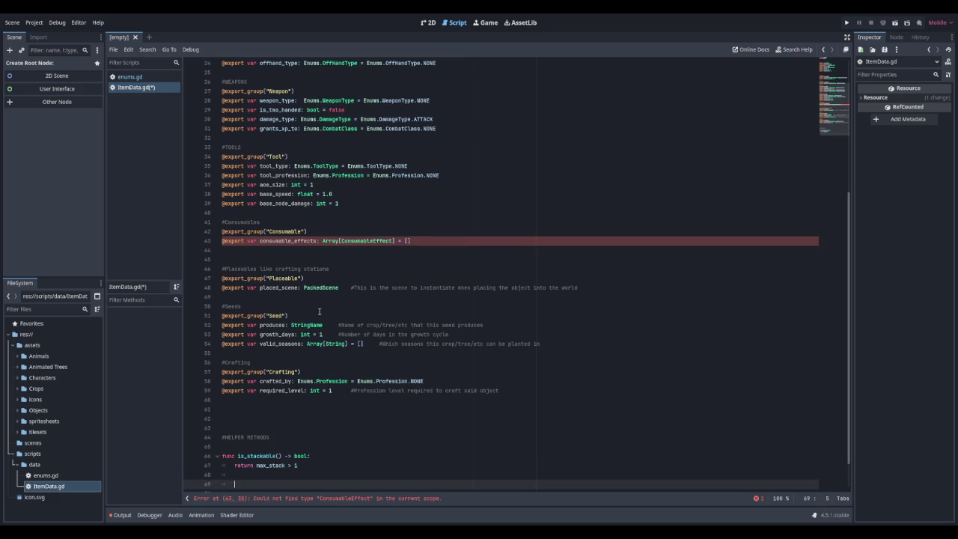
key(Return)
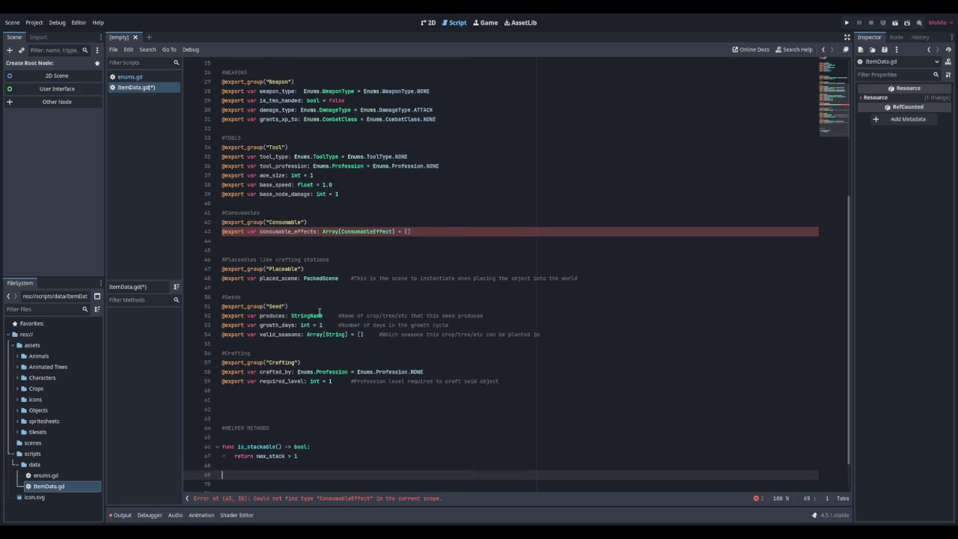
key(Return)
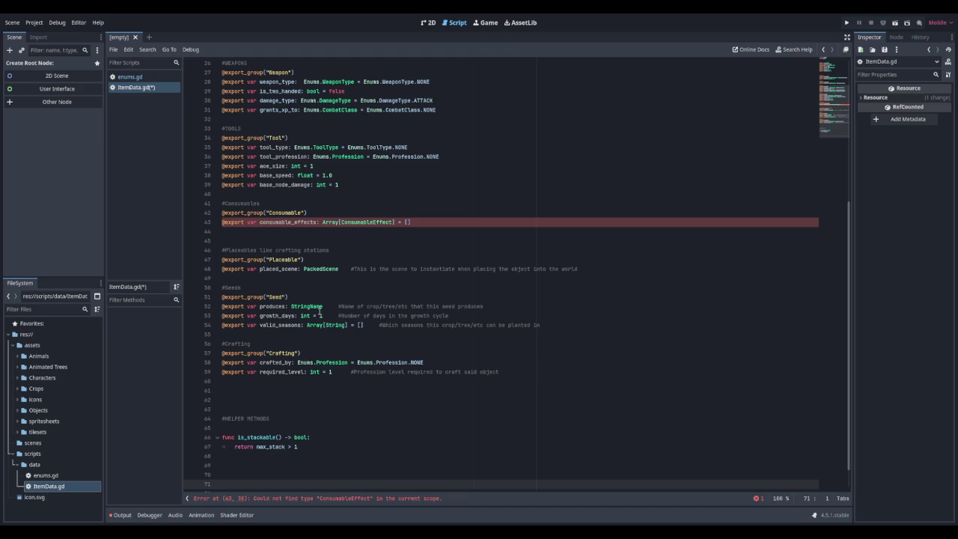
Step: Add is_equipment() -> bool returning category == Enums.ItemCategory.EQUIPMENT
text(func )
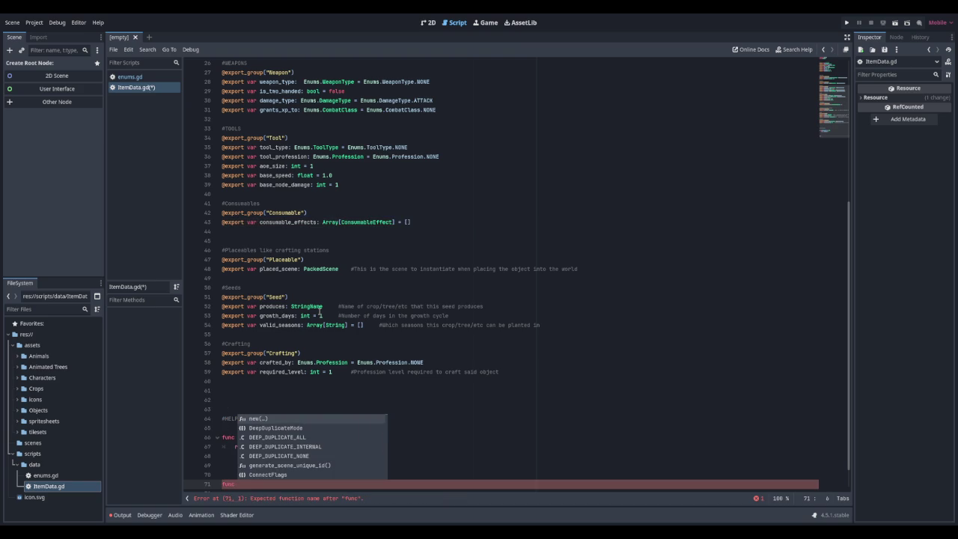
text(is_equipment)
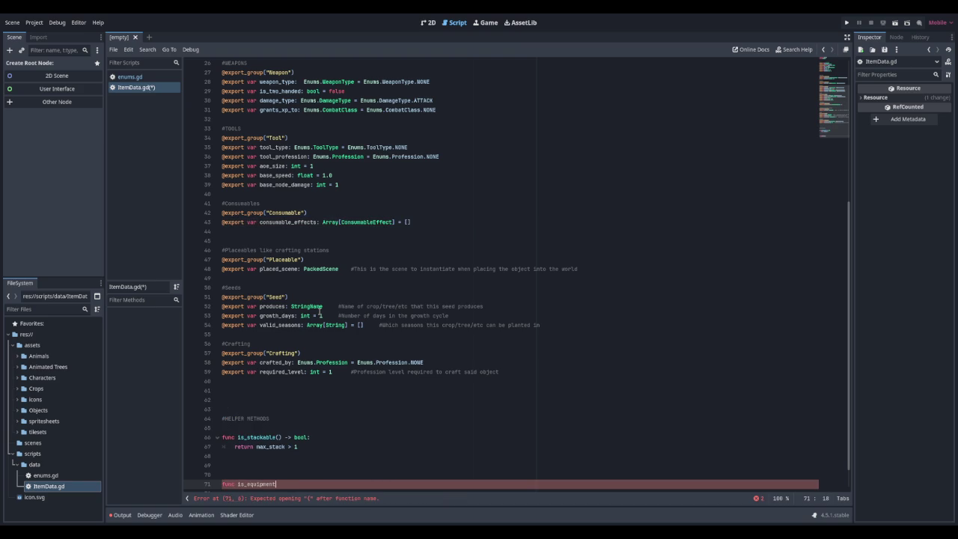
text(() -> )
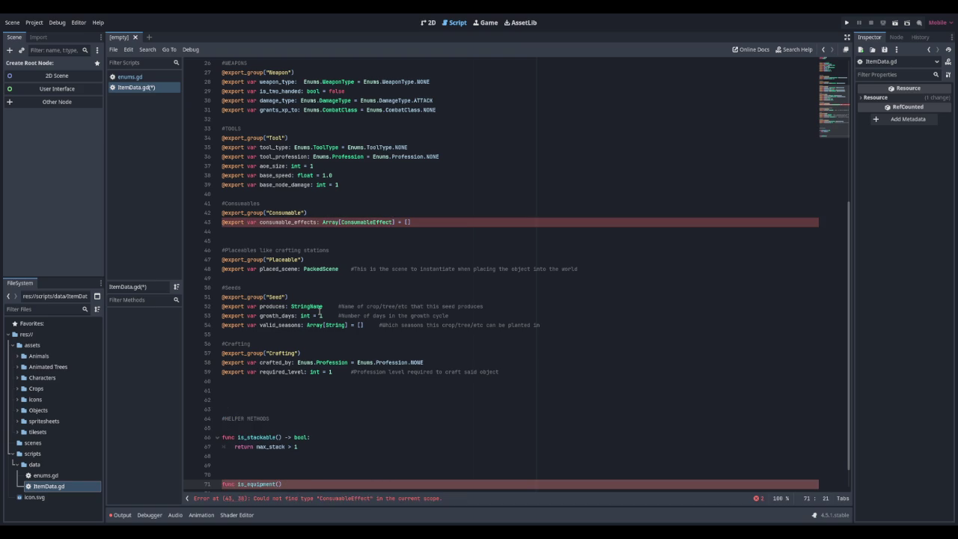
text(bool:)
key(Return)
text(return)
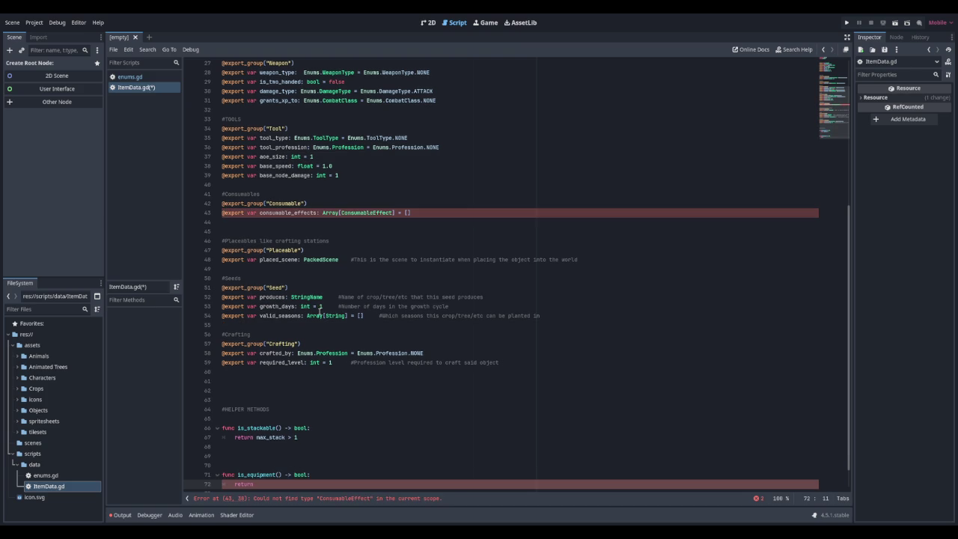
text( category)
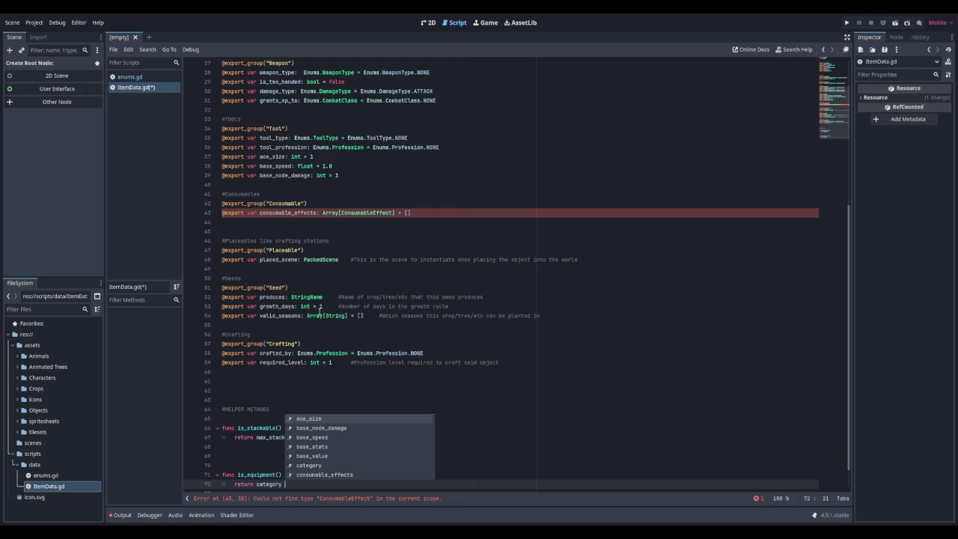
key(Escape)
text(Enums.)
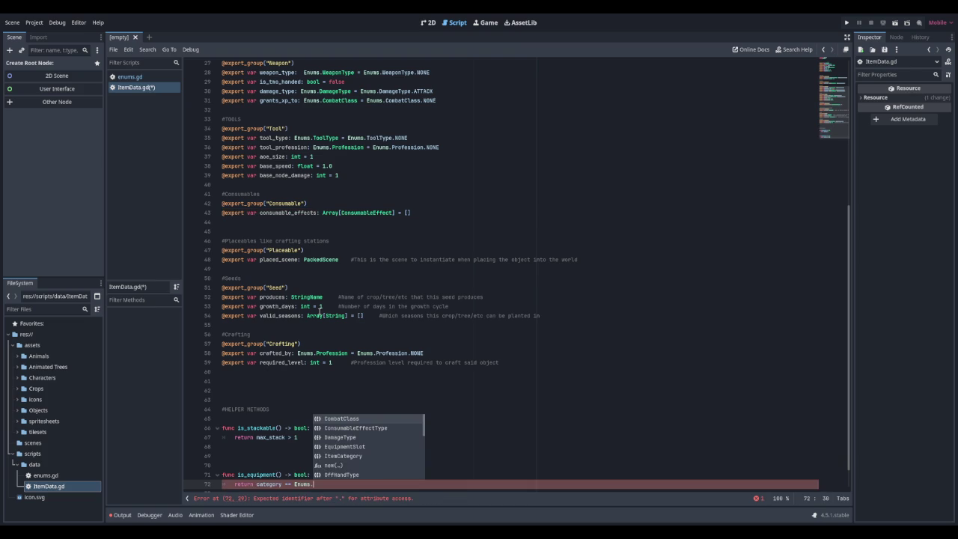
text(Item)
key(Return)
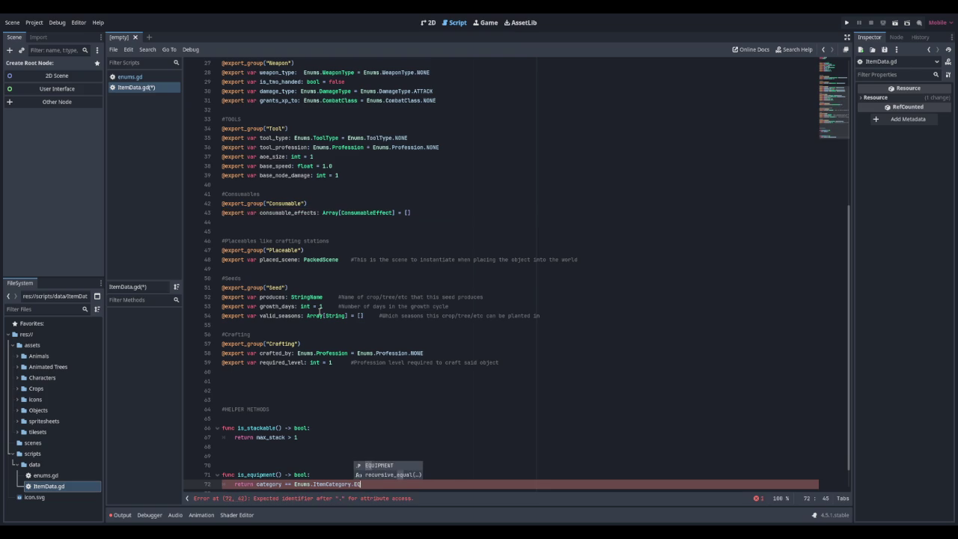
text(EQ)
key(Return)
key(Down)
key(Down)
key(Down)
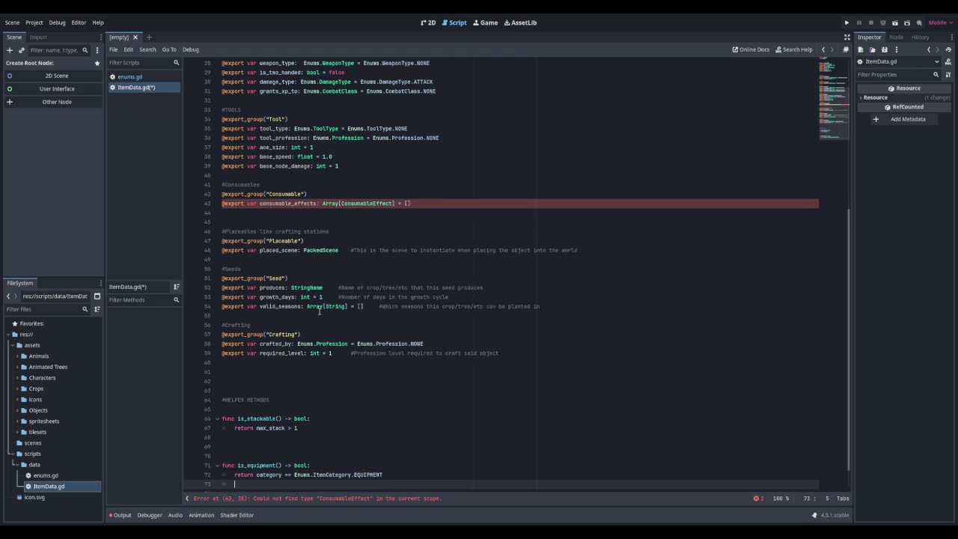
Step: Write a helper returning weapon_type != Enums.WeaponType.NONE and rename it from is_tool to is_weapon
text(f)
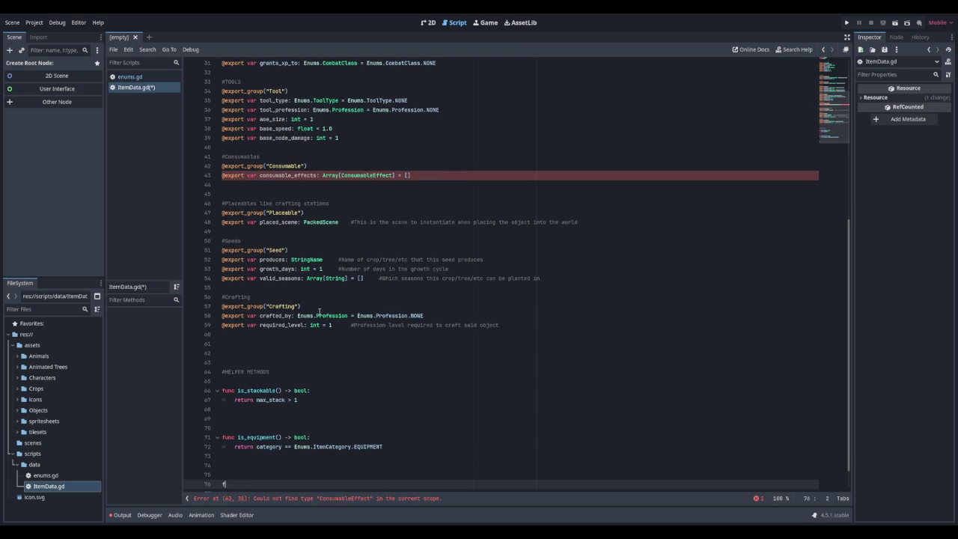
text(unc is_to)
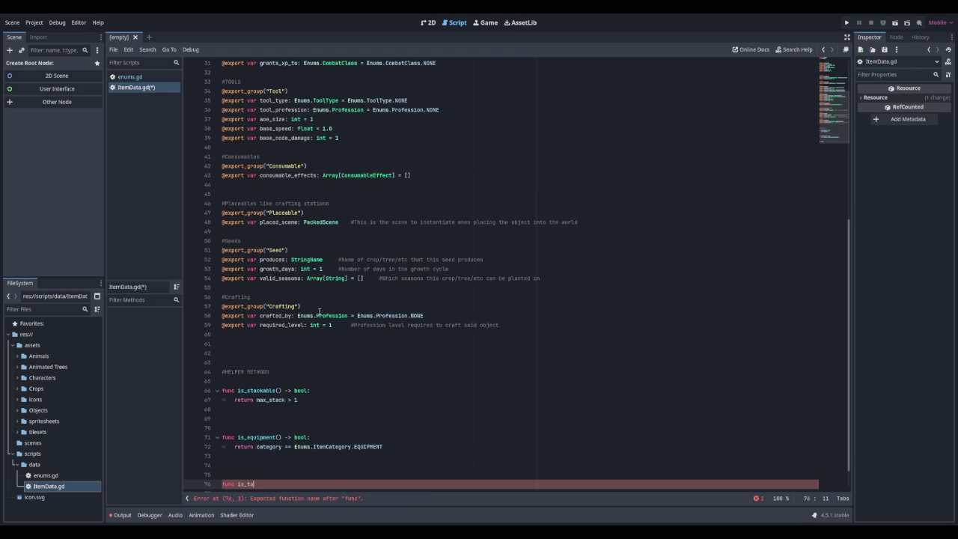
text(ol() -> bool:)
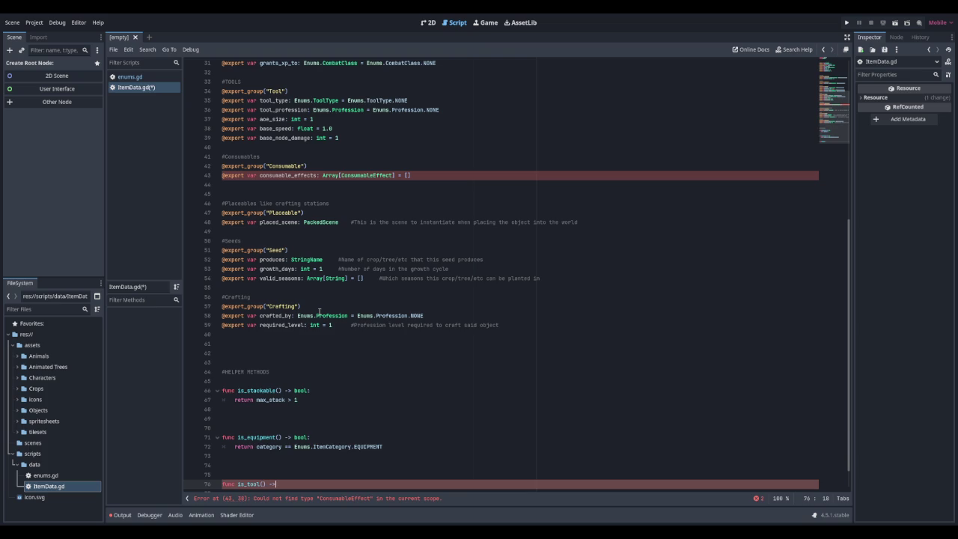
key(Return)
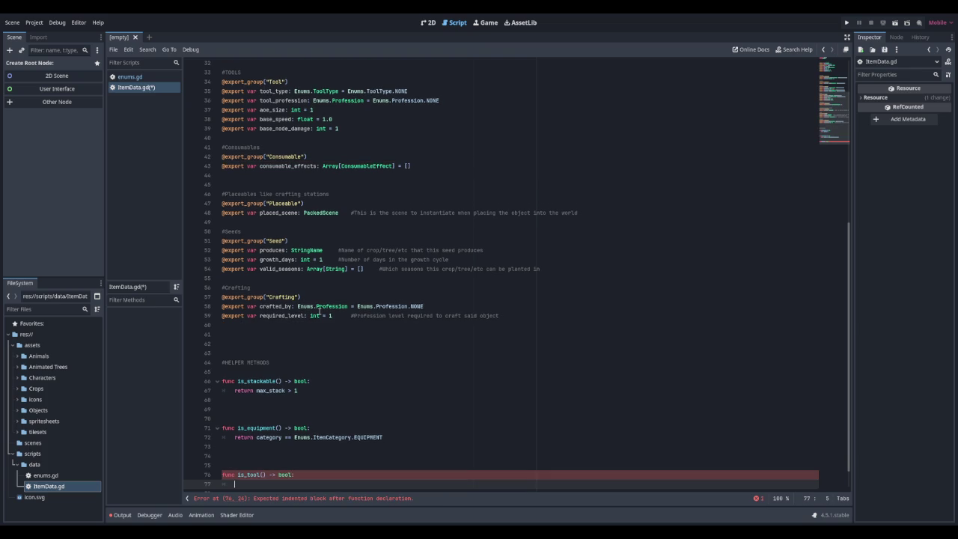
text(return )
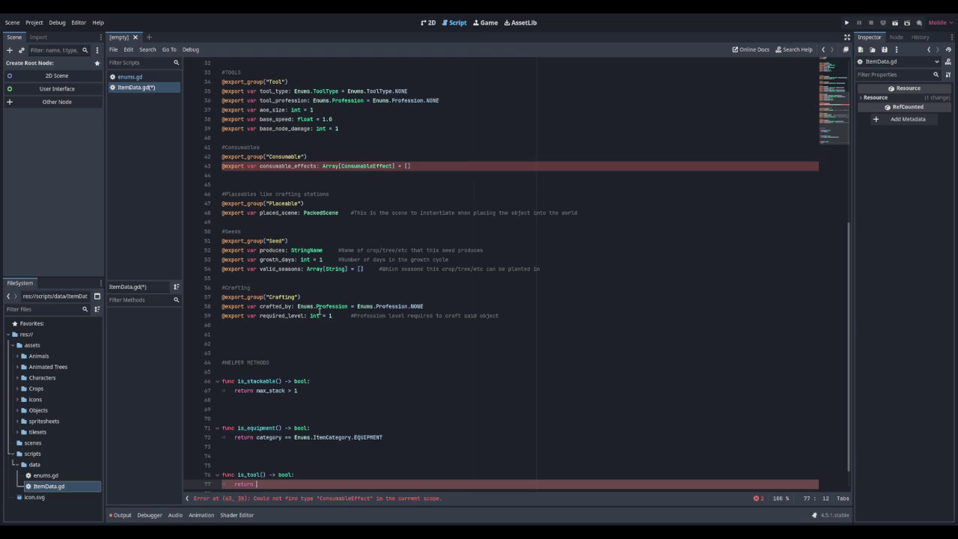
text(weapon)
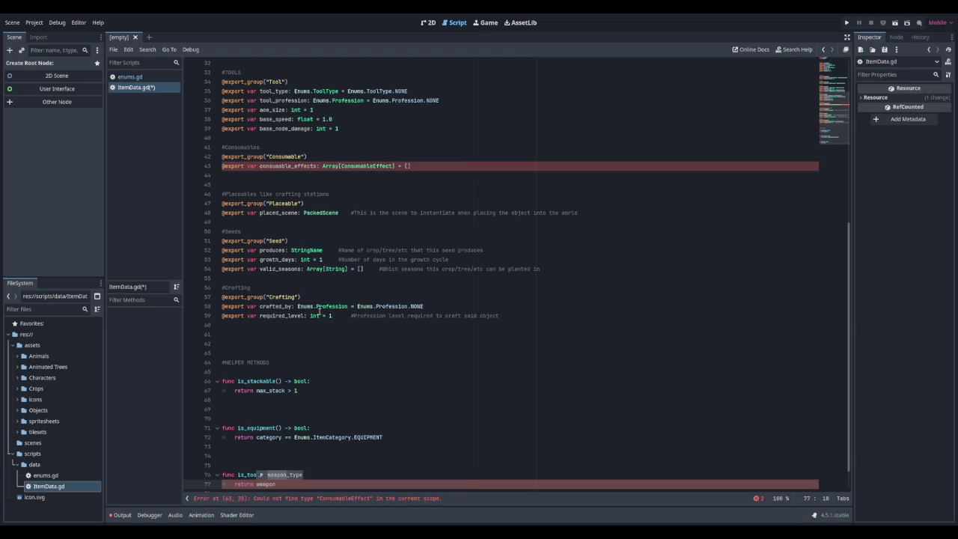
key(Return)
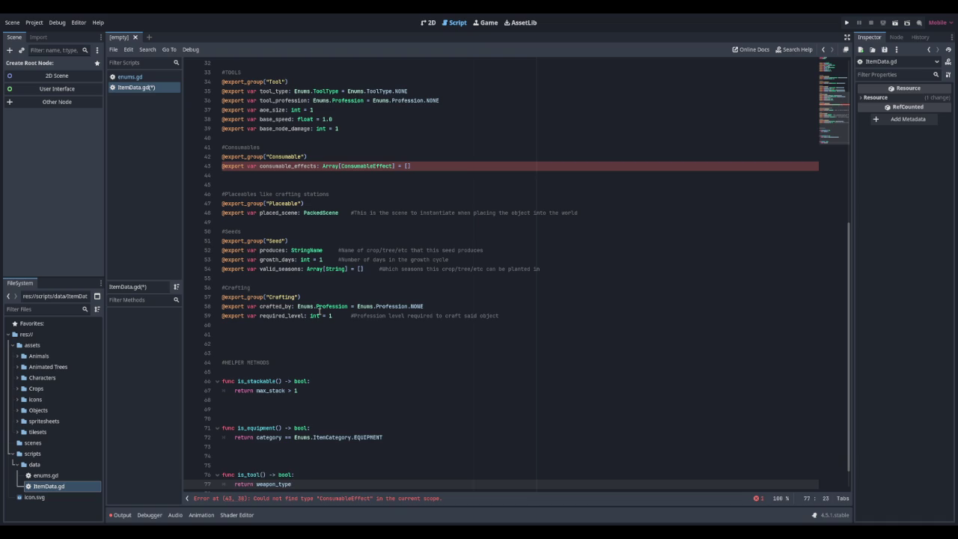
text(!= Enums.)
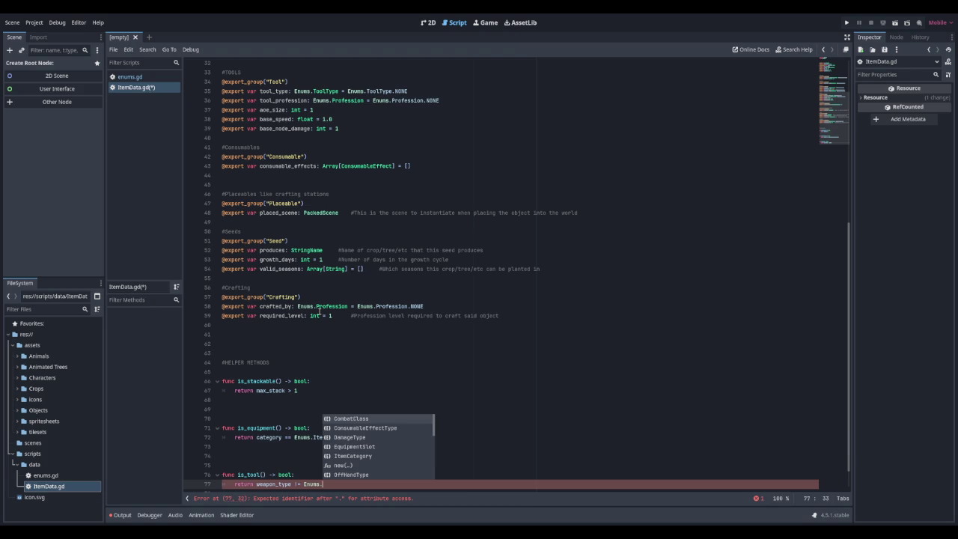
text(Weapons)
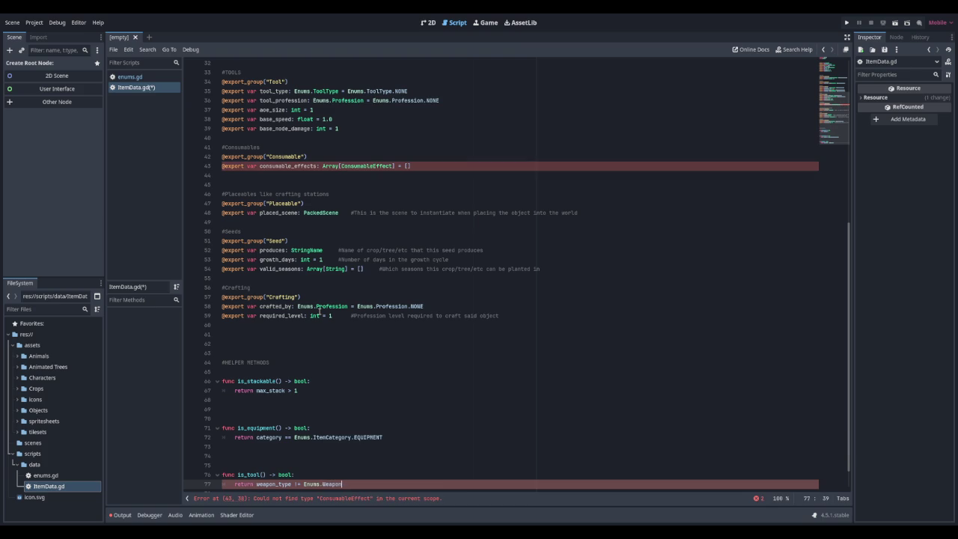
key(Return)
text(.NONE)
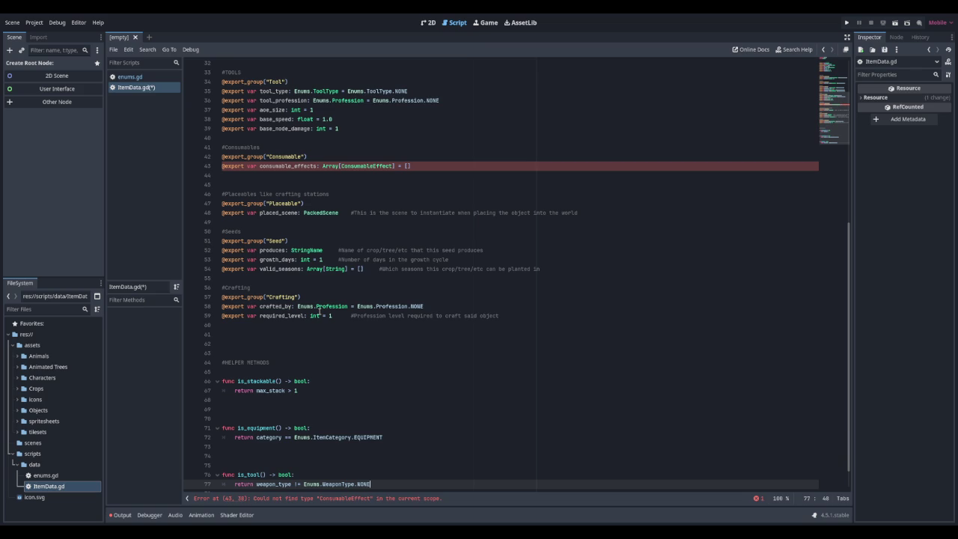
key(BackSpace)
key(BackSpace)
key(BackSpace)
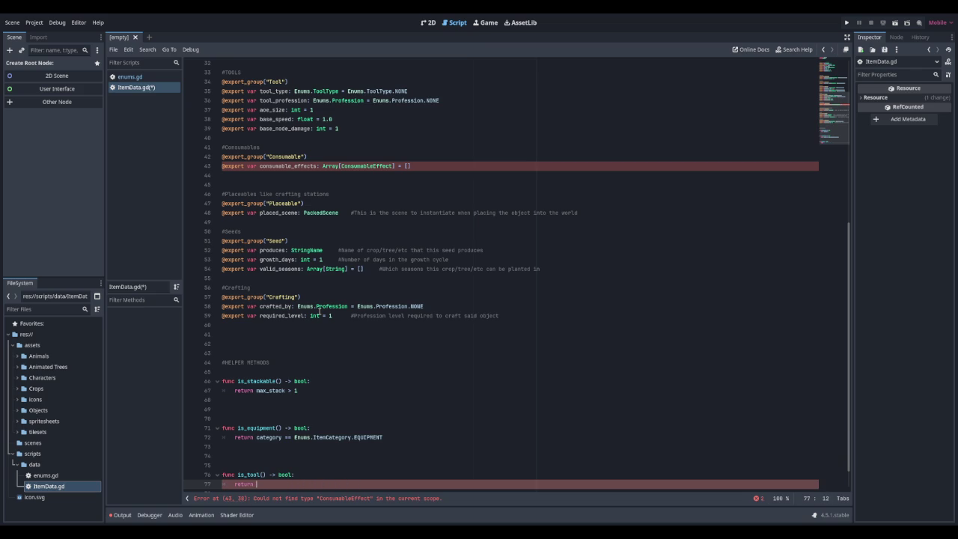
key(ctrl+z)
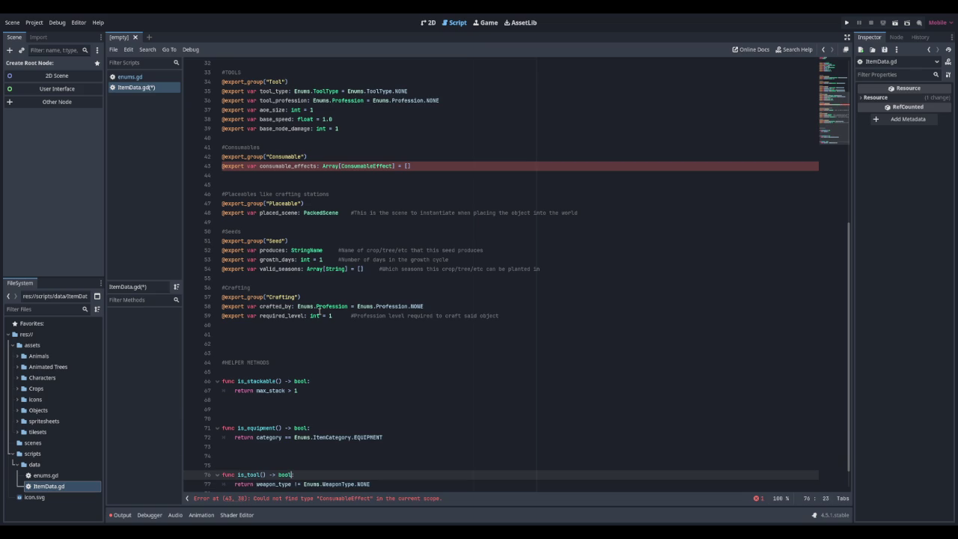
key(BackSpace)
key(BackSpace)
key(BackSpace)
text(weapon)
key(Up)
key(Up)
key(Up)
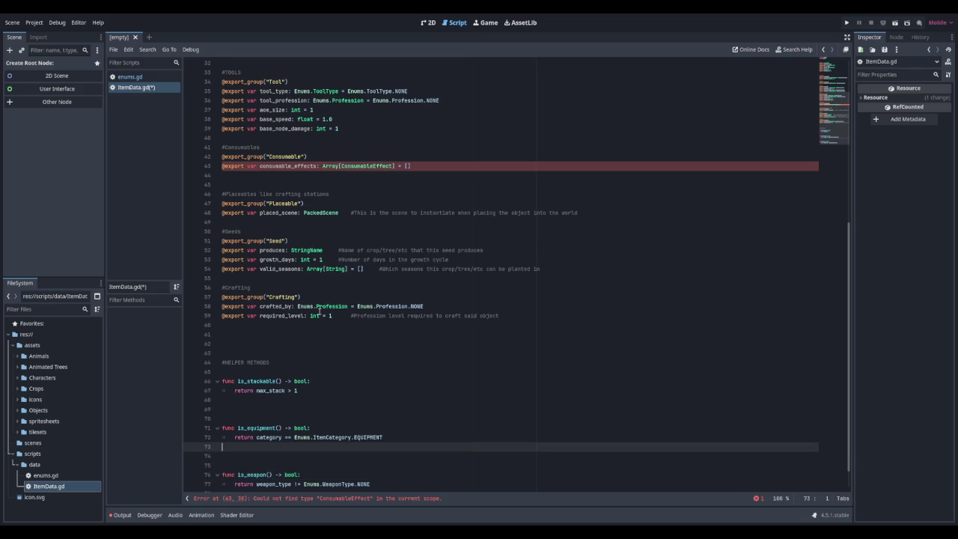
Step: Insert is_tool() -> bool returning category == Enums.ItemCategory.TOOL above is_weapon
key(ctrl+z)
text(func )
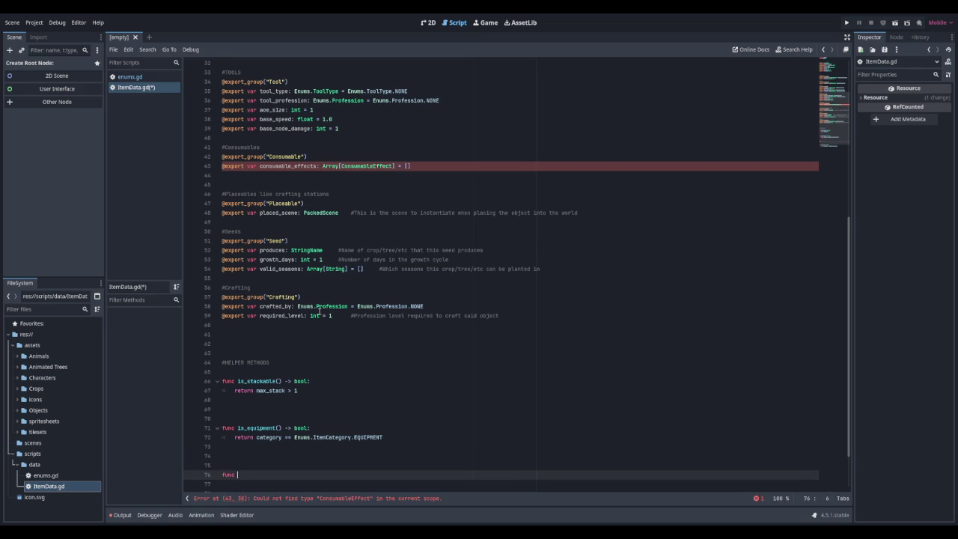
text(is_tool)
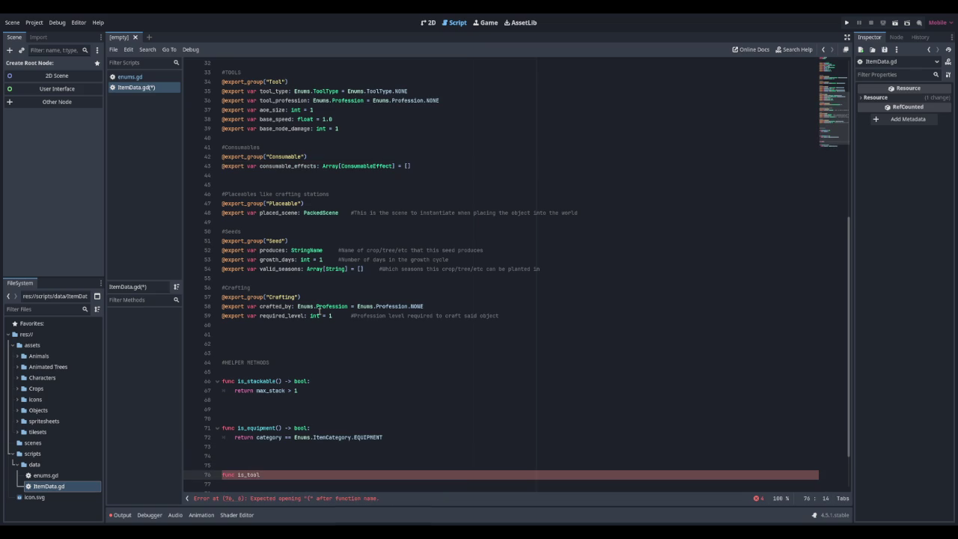
text(() -> c)
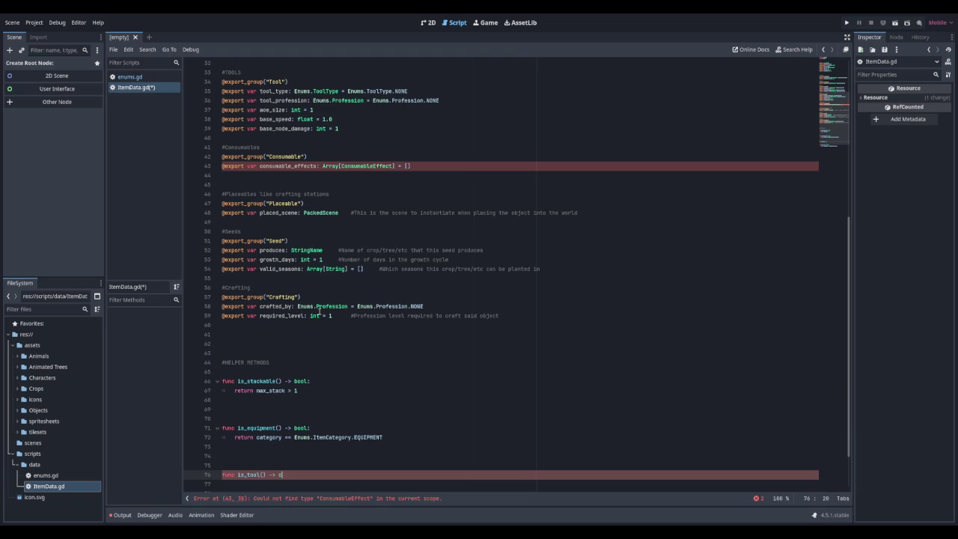
text(ool:)
key(Return)
text(return )
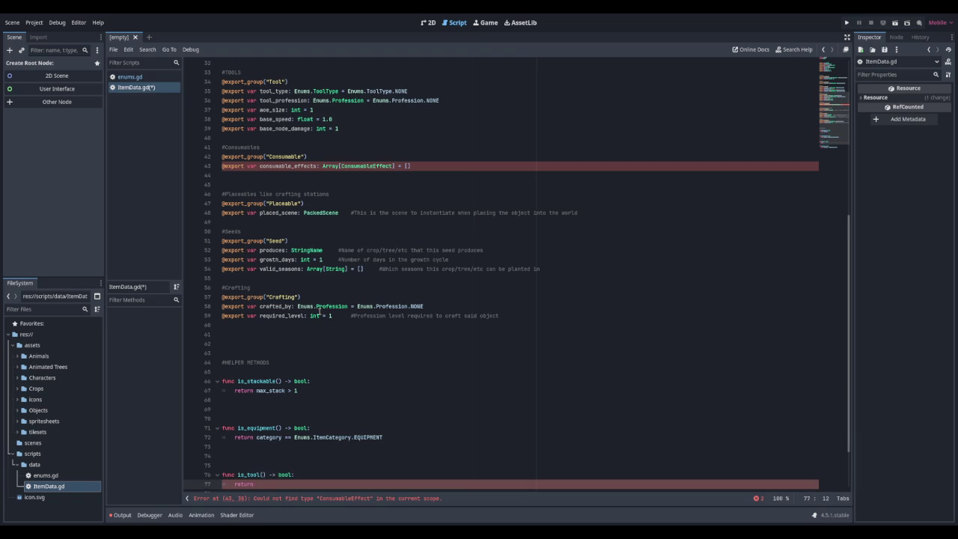
text(cate)
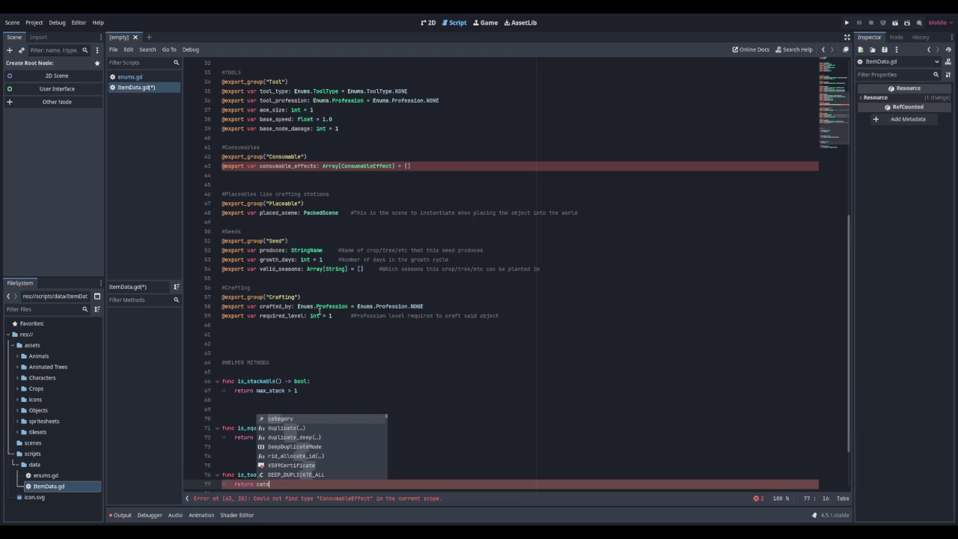
key(Return)
text(=)
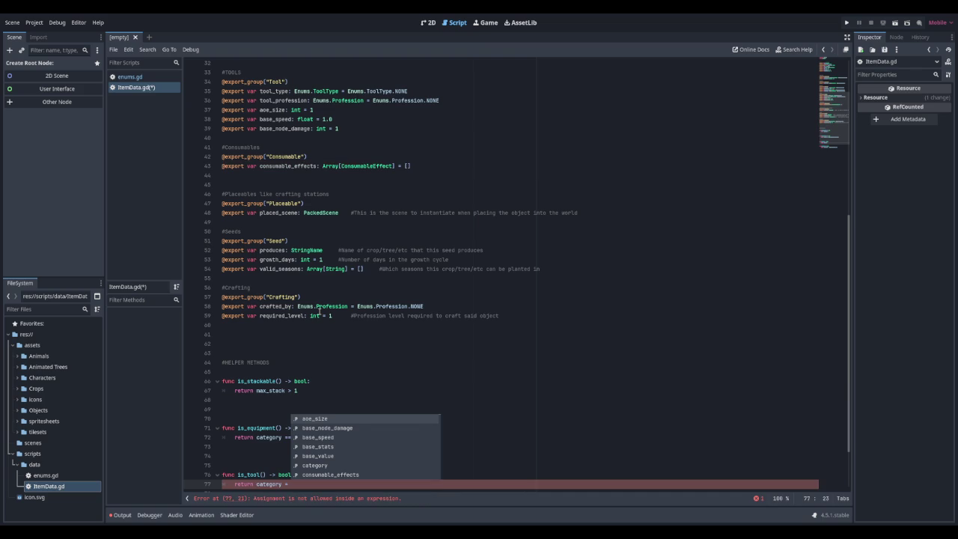
text(= Enums.Ite)
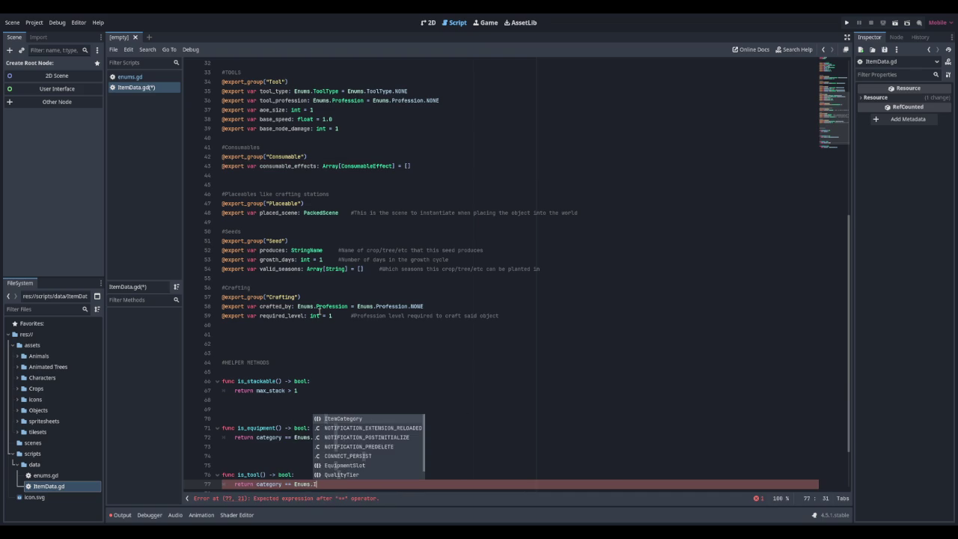
key(Return)
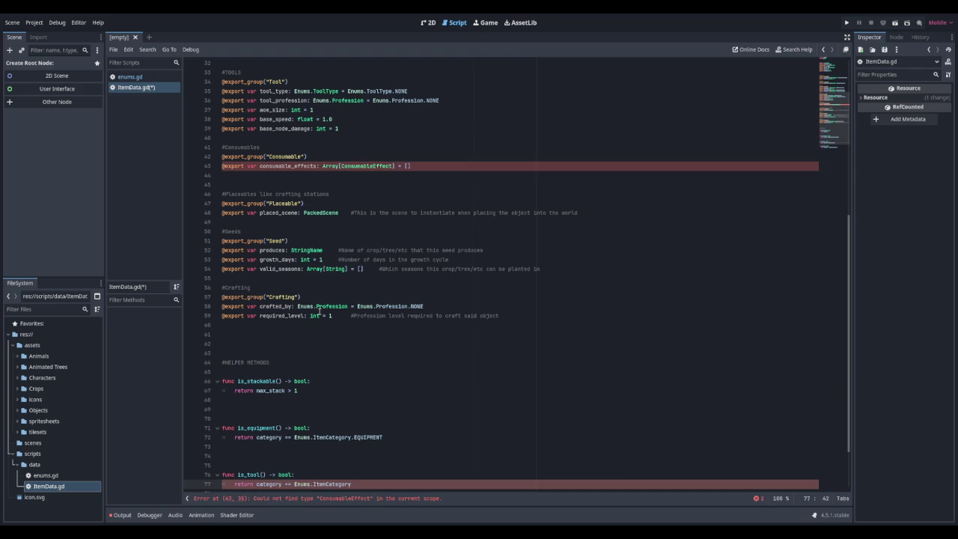
text(.TOOL)
key(Return)
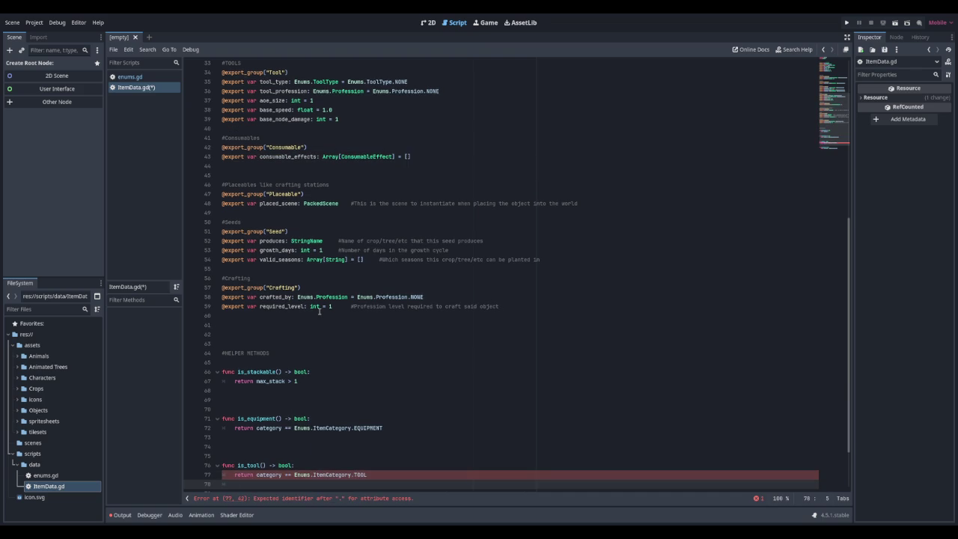
scroll(319, 311, down, 2)
key(BackSpace)
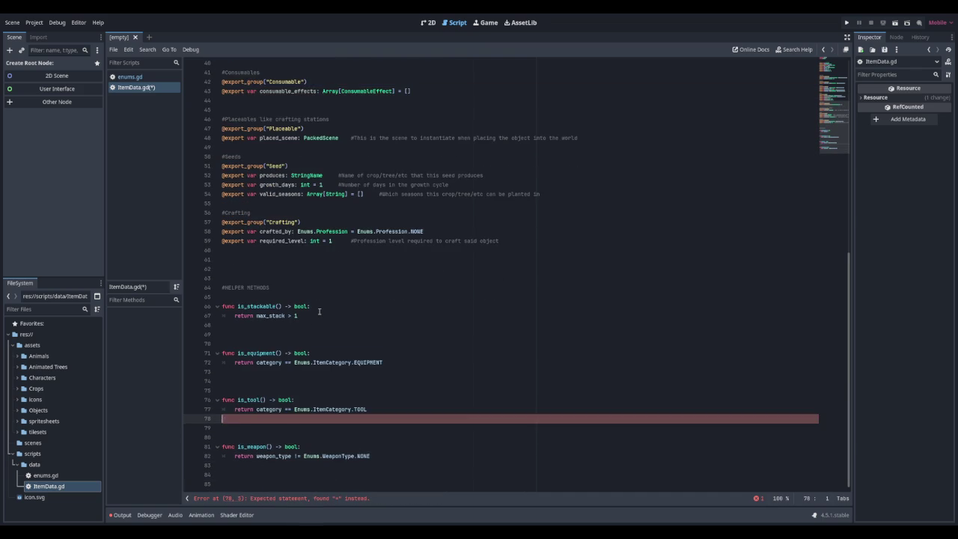
Step: Move past is_weapon to the blank lines at the end of the script
key(Down)
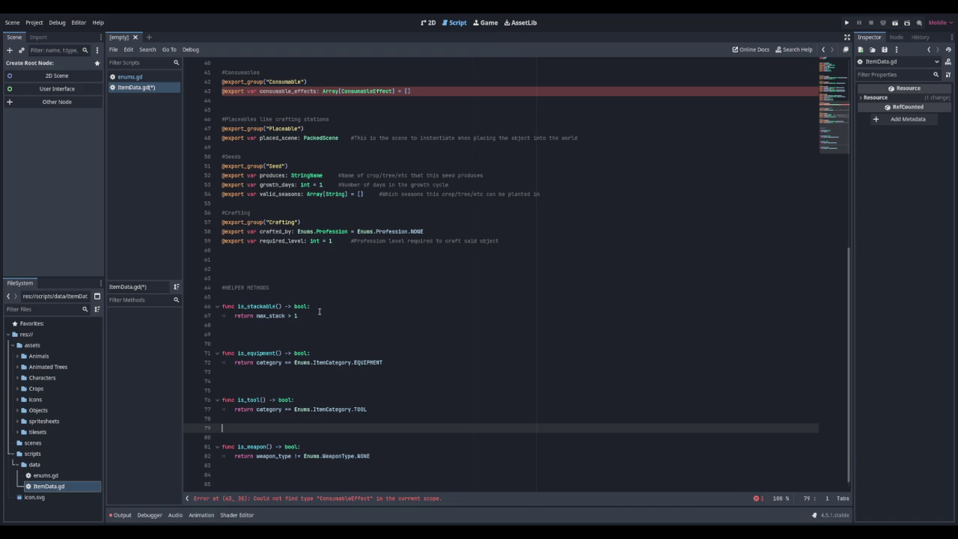
key(Down)
key(Down)
key(Down)
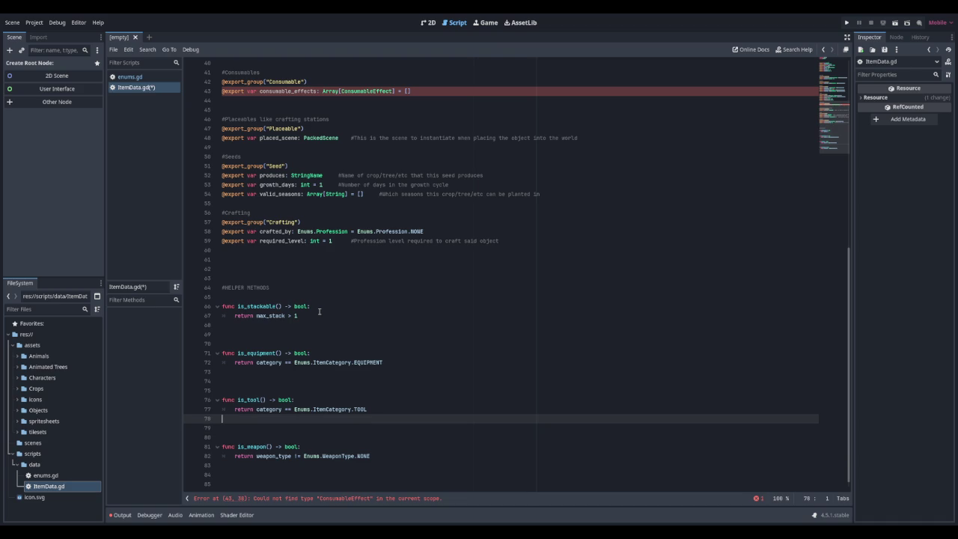
key(Down)
key(Down)
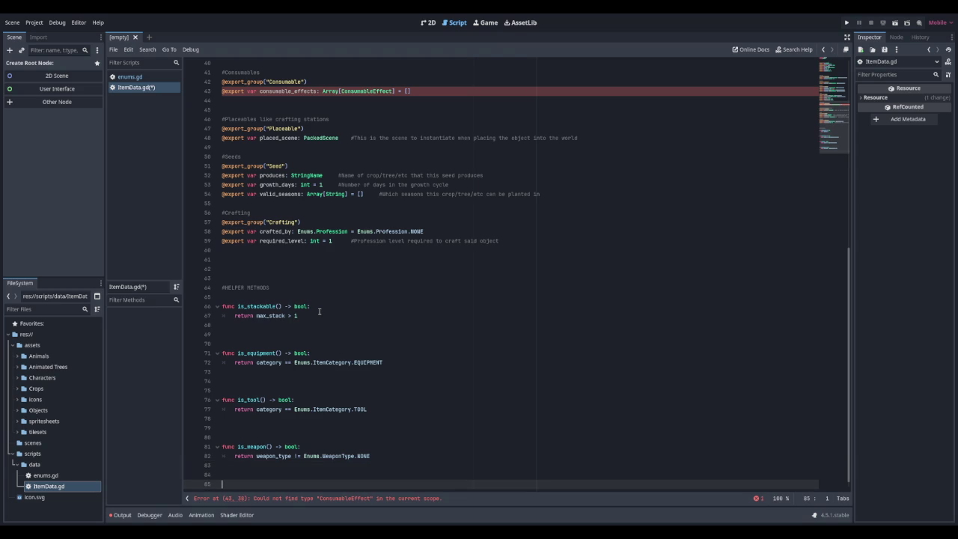
key(Down)
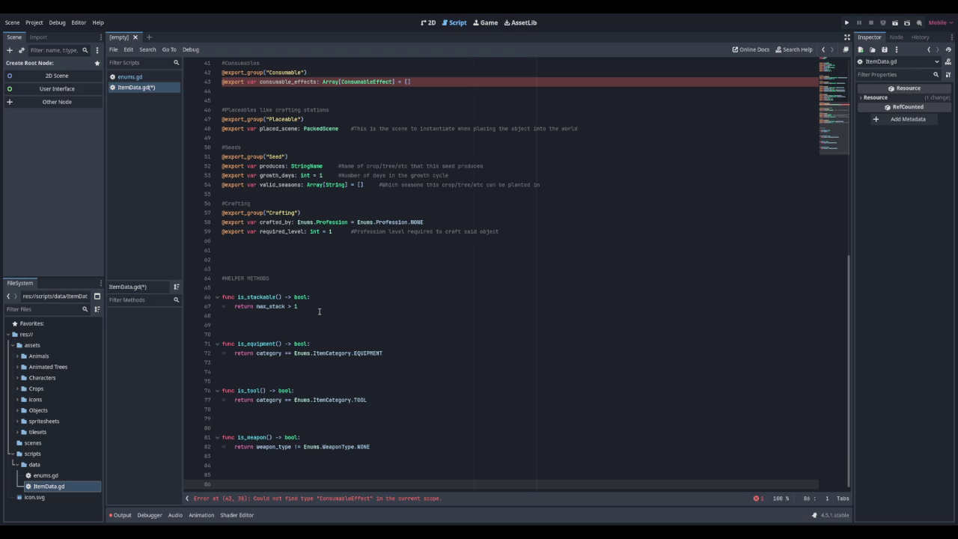
Step: Add is_offhand() -> bool returning offhand_type != Enums.OffHandType.NONE, followed by blank lines
text(func)
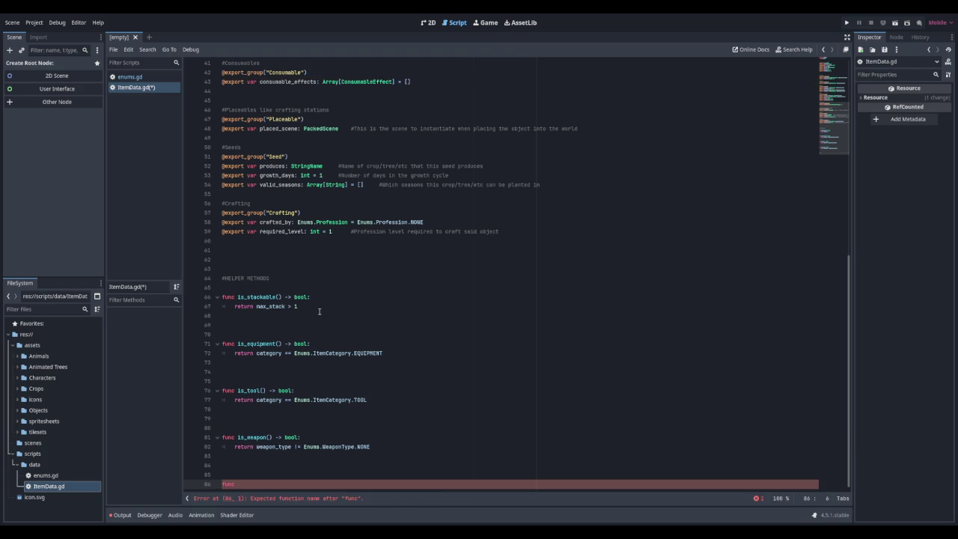
text( is_off)
text(hand())
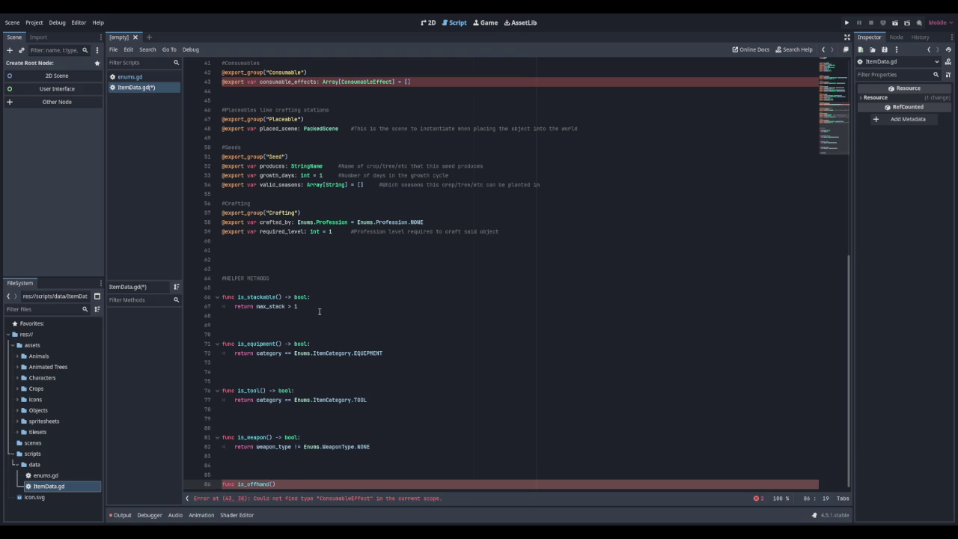
text(: bool)
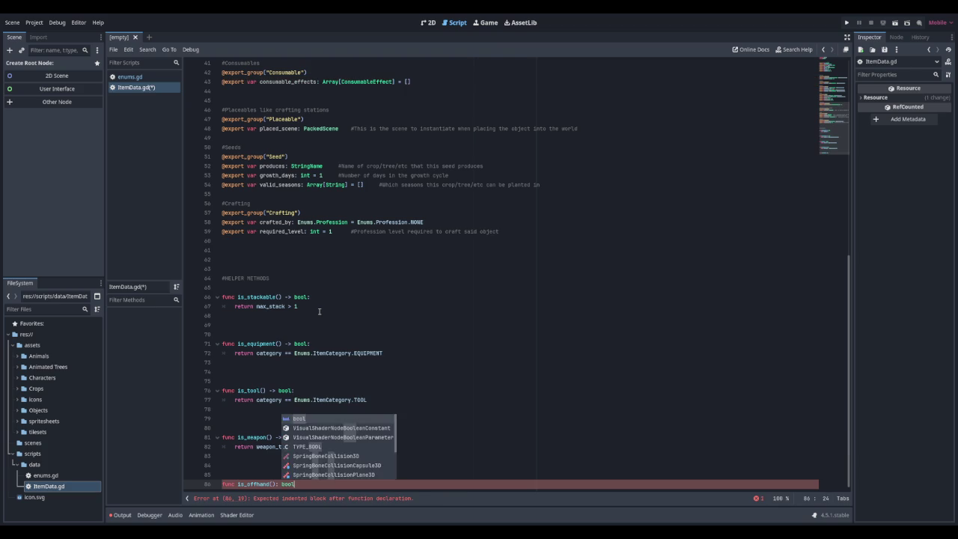
key(BackSpace)
key(BackSpace)
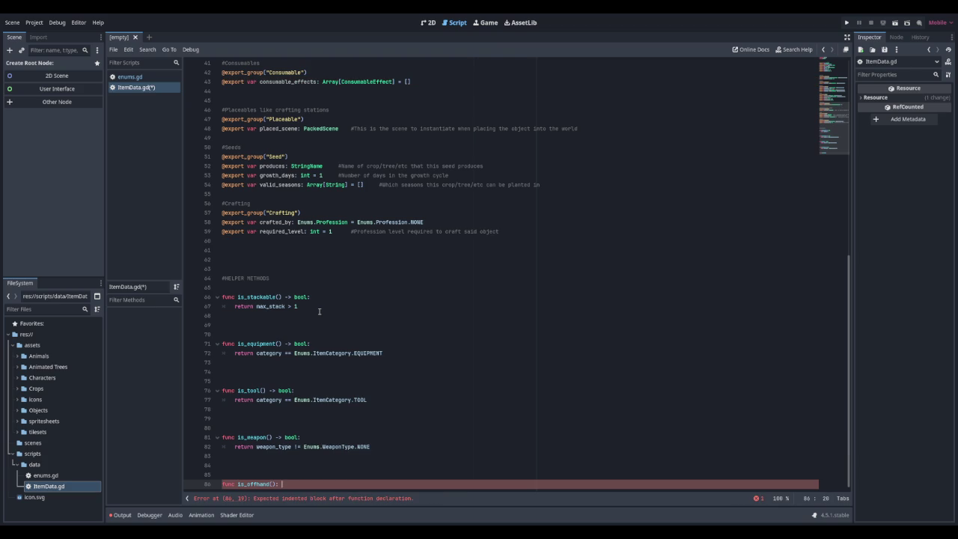
key(BackSpace)
text(bool:)
key(Return)
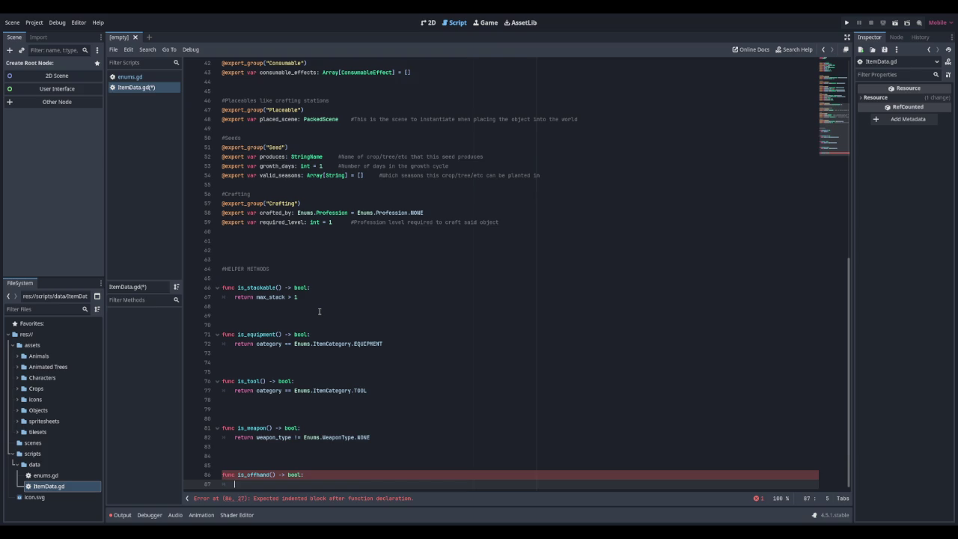
text(return off)
key(Return)
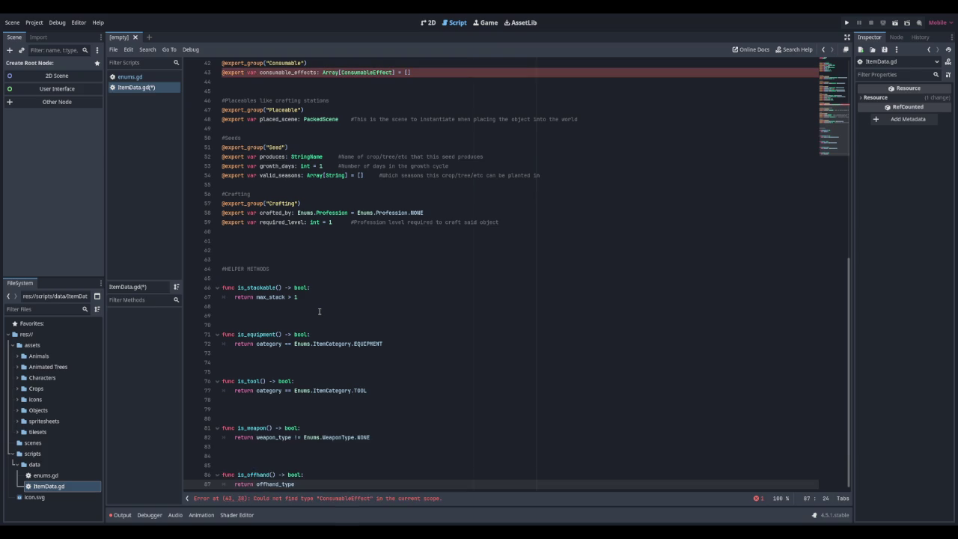
text(!= Enums.)
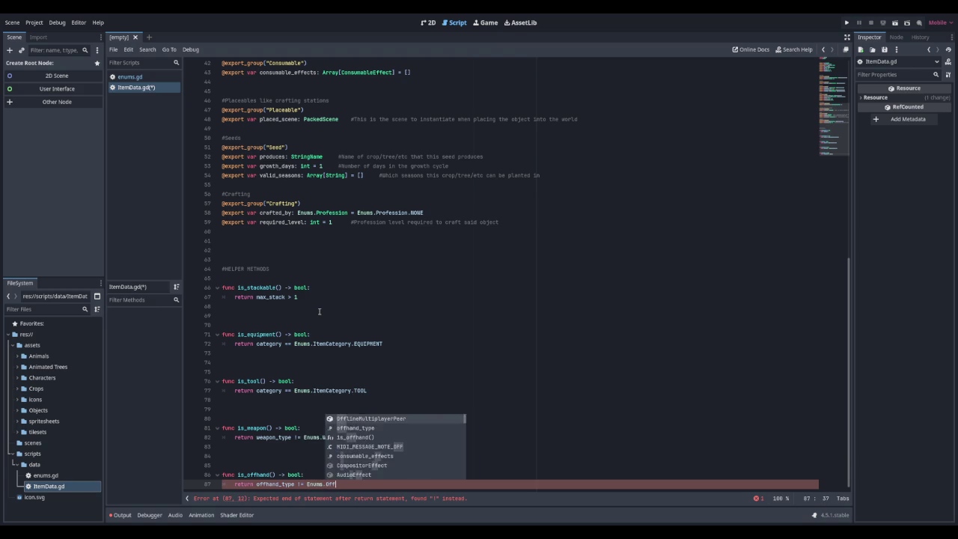
text(Off)
key(Return)
text(.NONE)
key(Return)
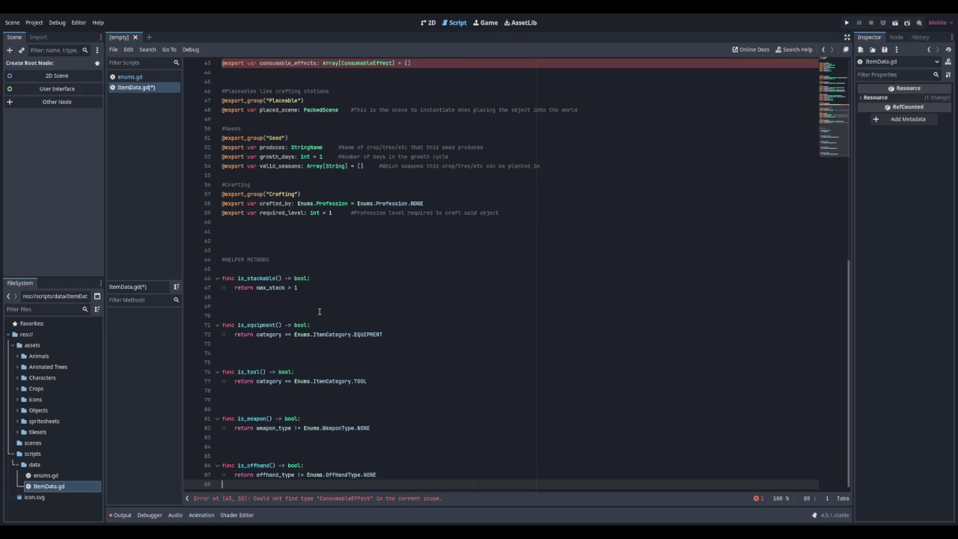
key(Return)
key(Return)
key(Return)
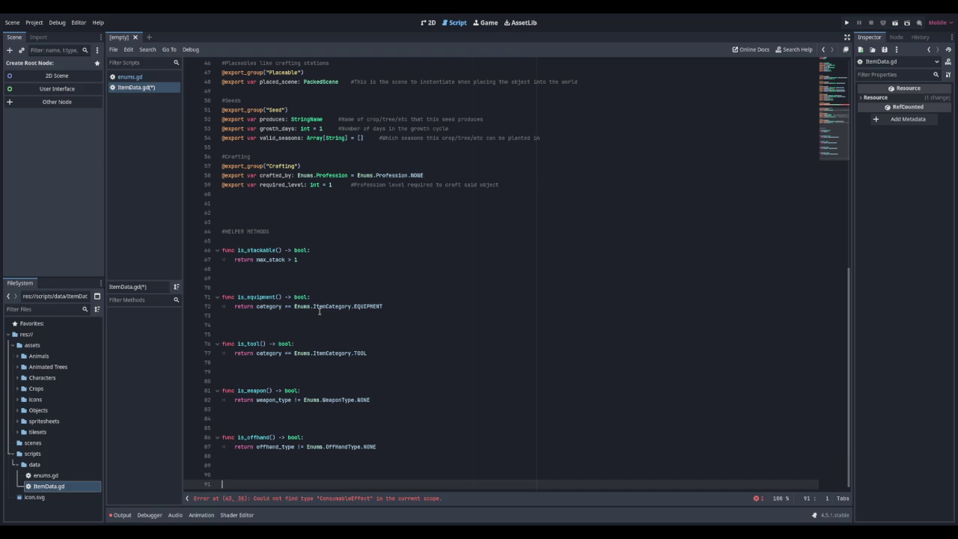
Step: Add get_combat_class() -> Enums.CombatClass returning grants_xp_to, then begin the next function
text(func get_comba)
text(t)
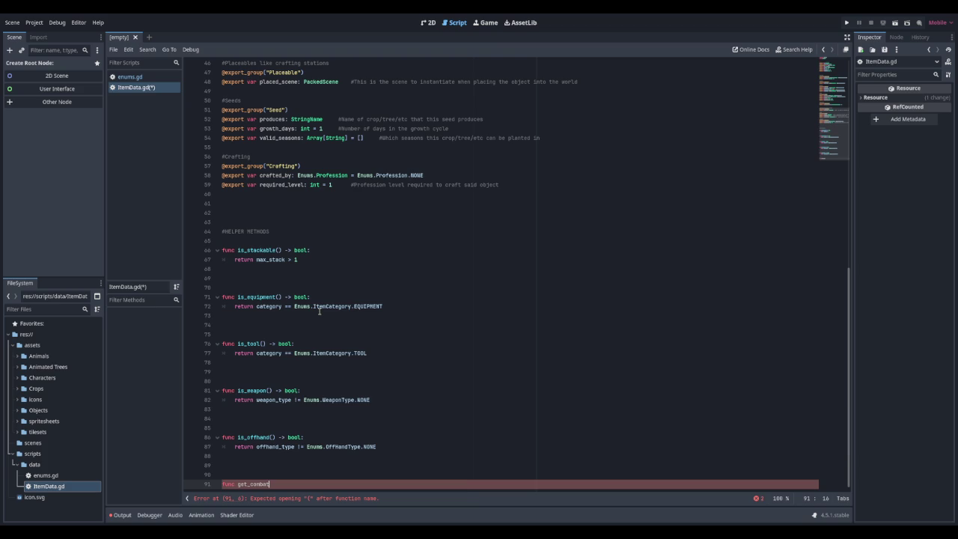
text(_class() -)
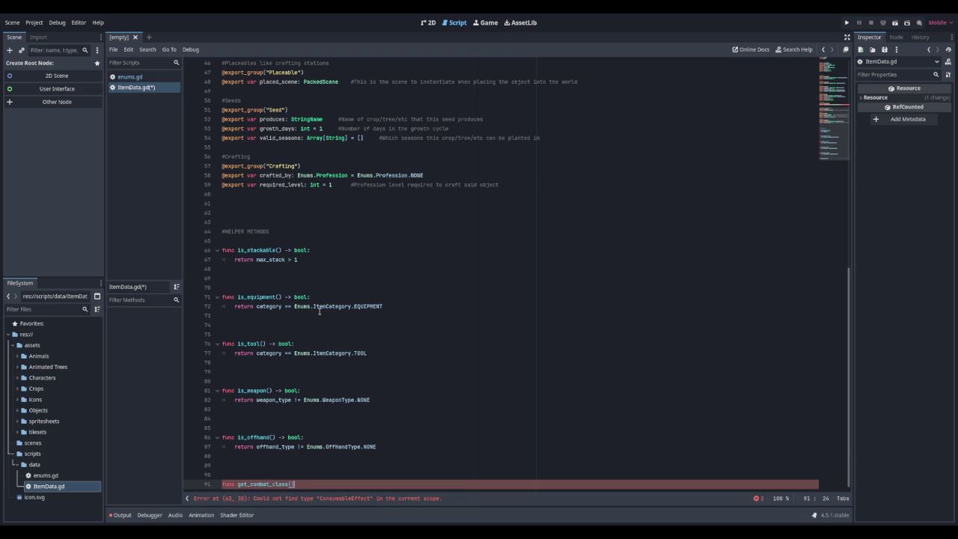
text(> Enums.)
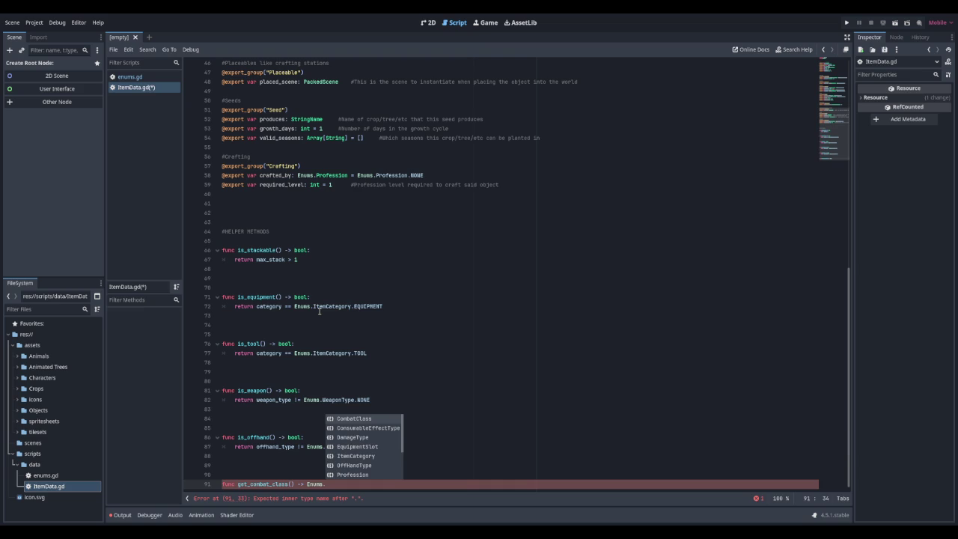
text(CombatClass:)
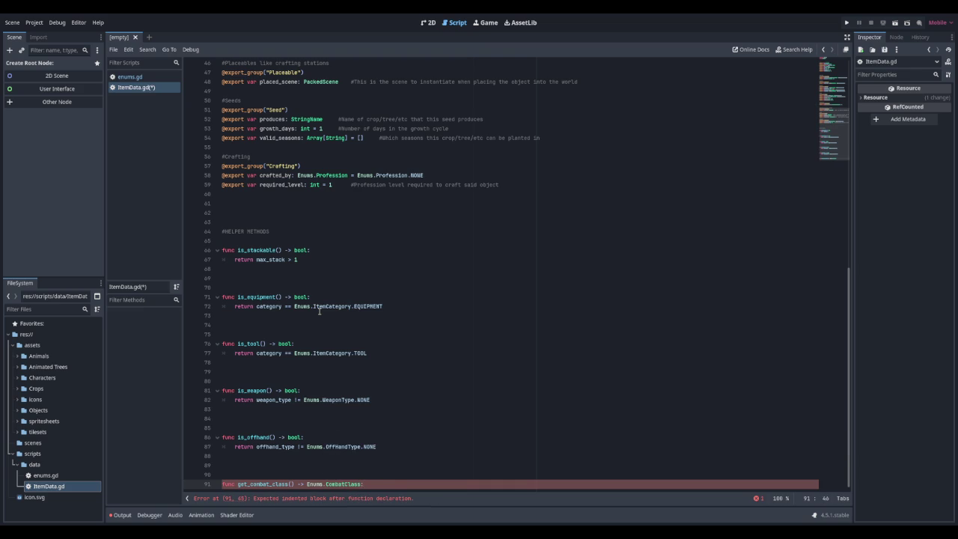
key(Return)
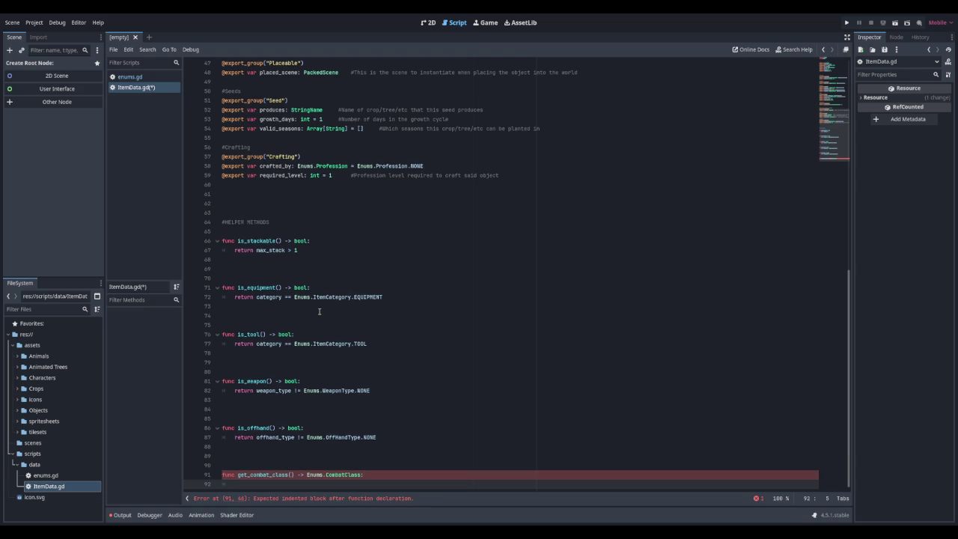
text(return grants)
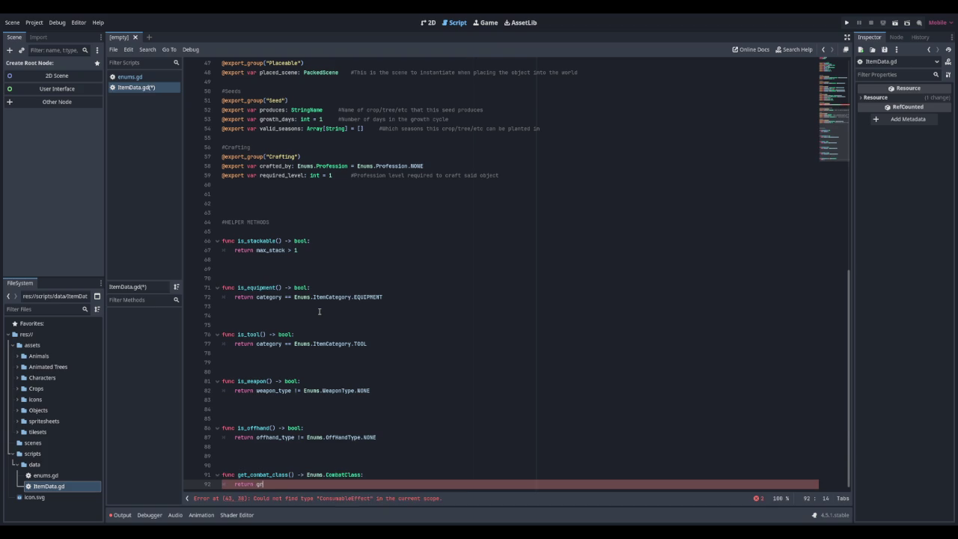
key(Return)
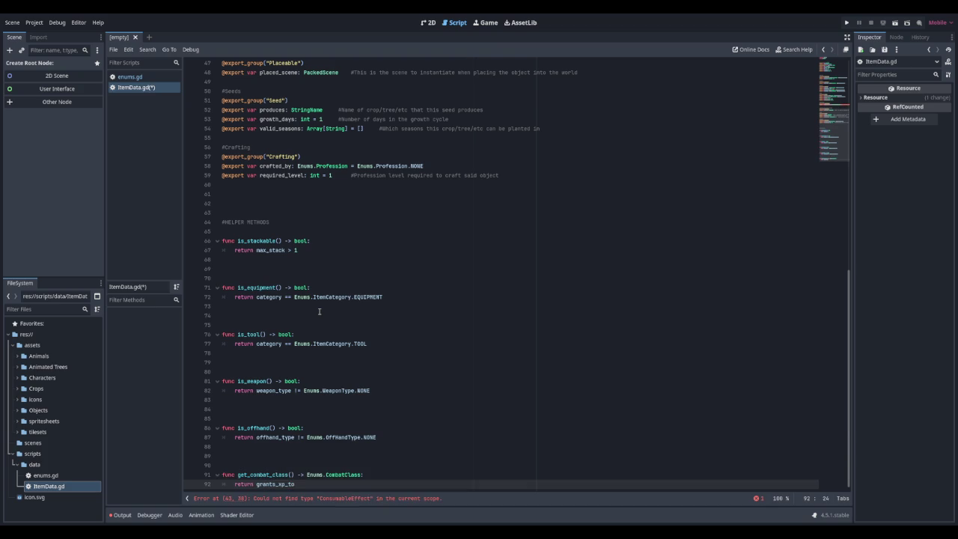
key(Return)
key(Return)
key(Return)
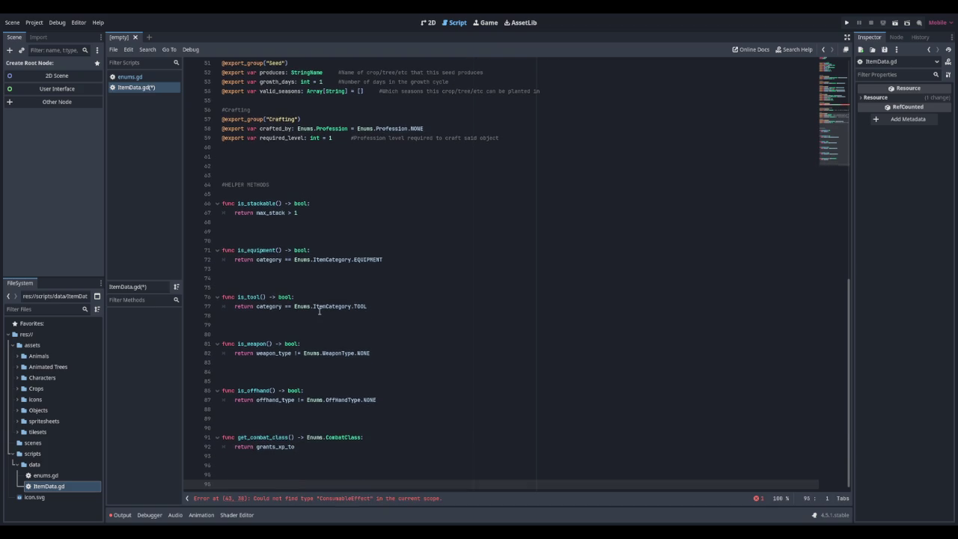
text(func get_)
text(qua)
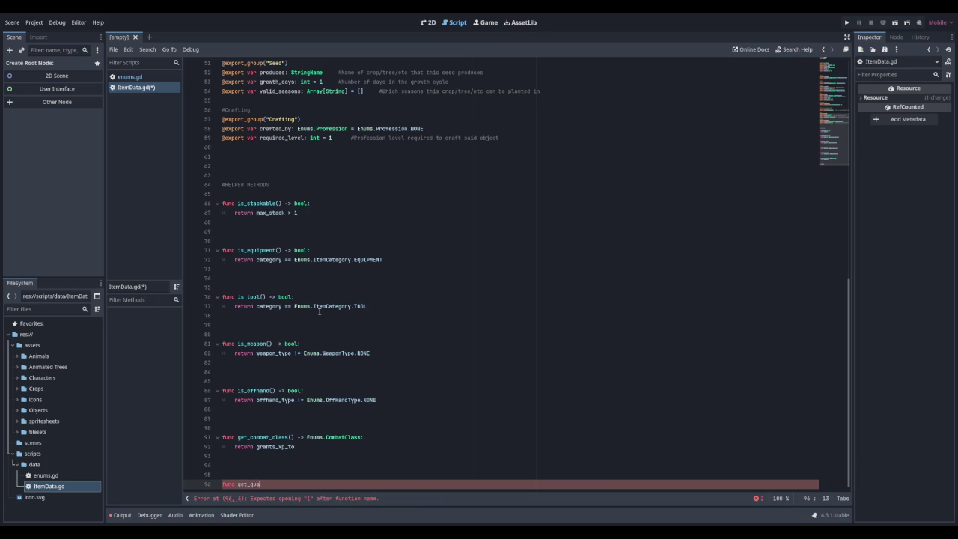
text(lity_modifier)
Step: Finish get_quality_multiplier(quality_tier: Enums.QualityTier) -> float returning 1.0 + (quality_tier * 0.05), then save
key(BackSpace)
key(BackSpace)
key(BackSpace)
text(ultiplier)
text((quality_)
text(tier)
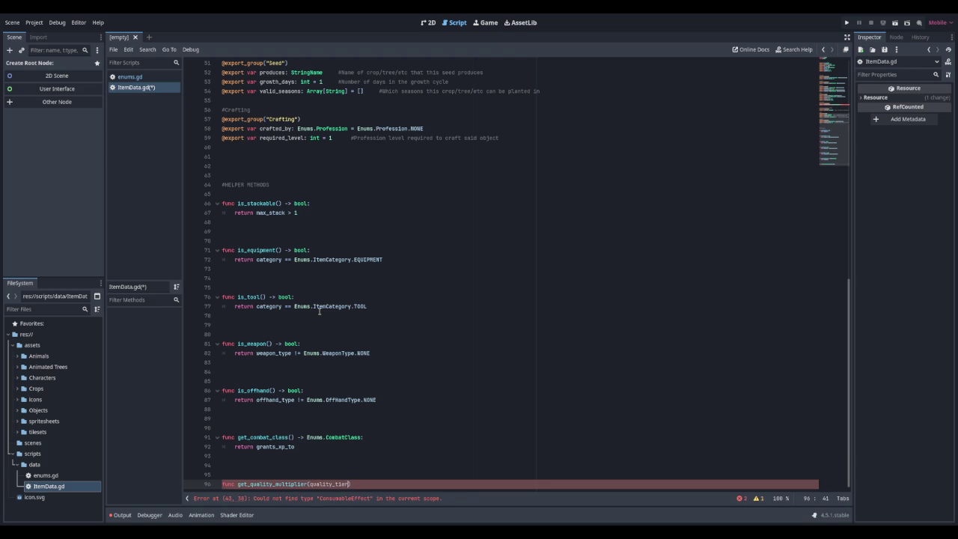
text(: Enu)
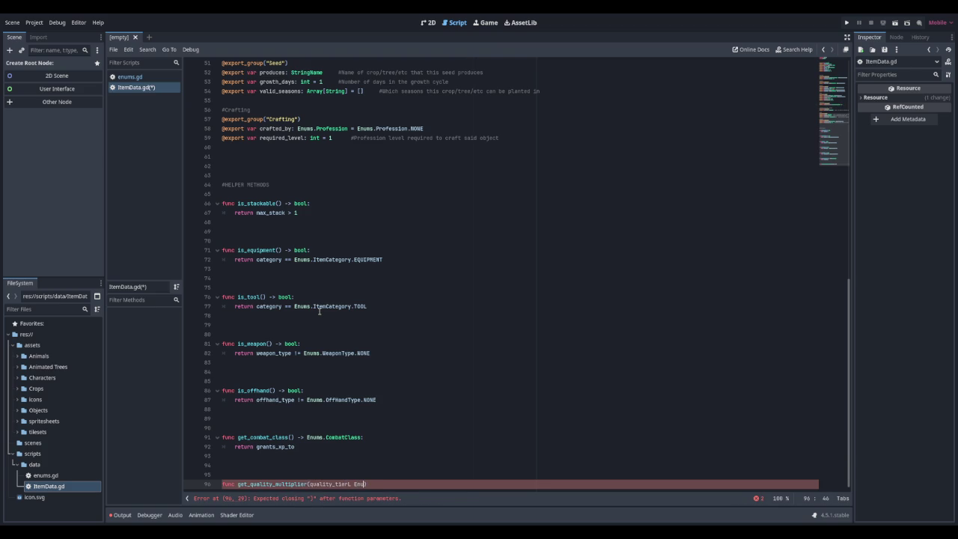
text(ms.)
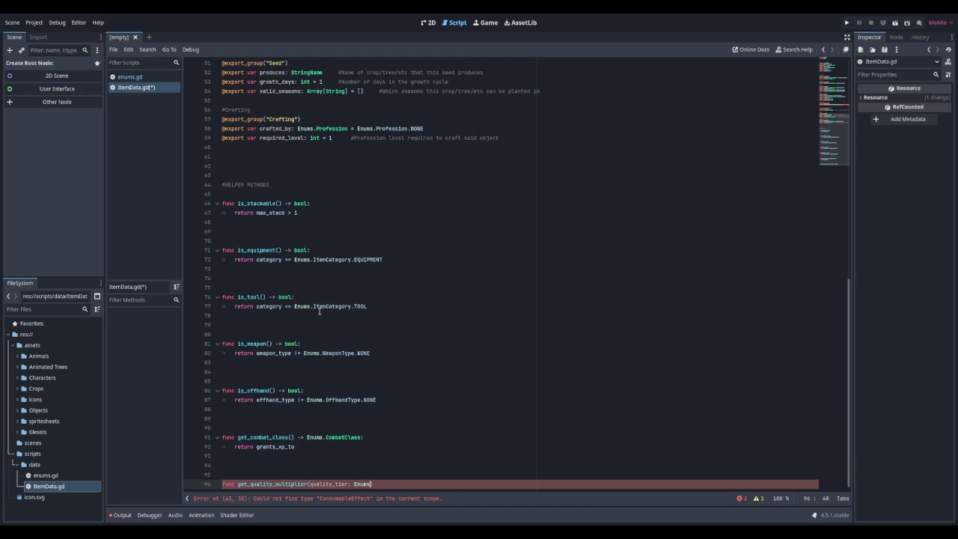
text(Qu)
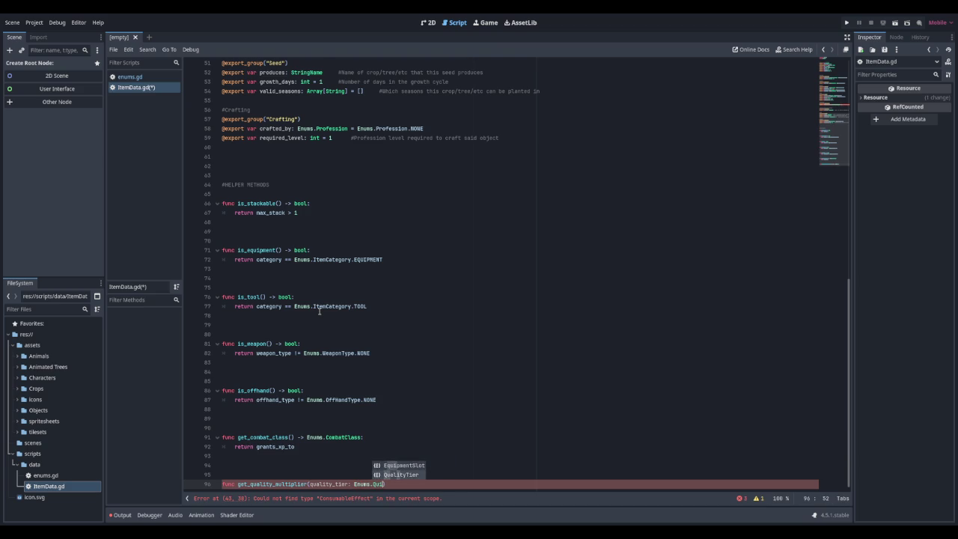
key(Return)
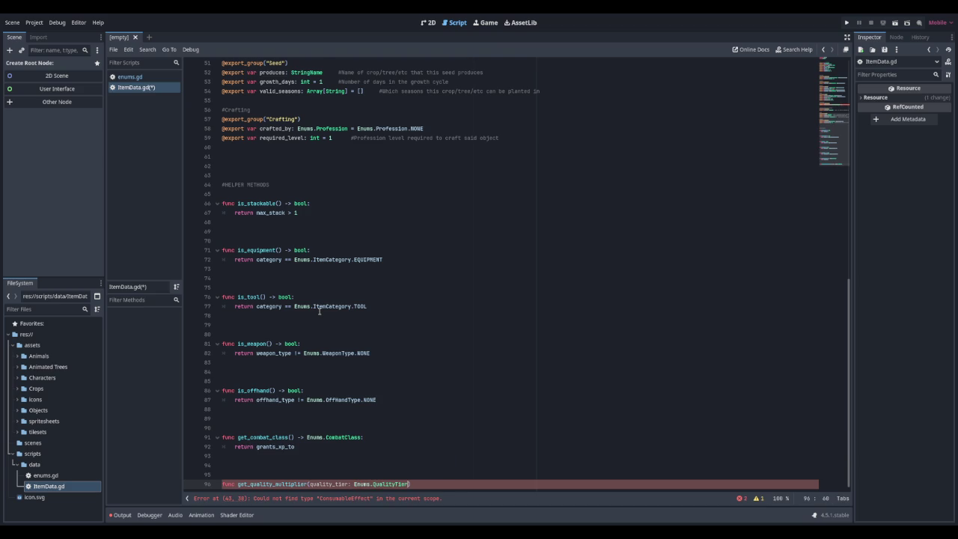
text(> )
text(float:)
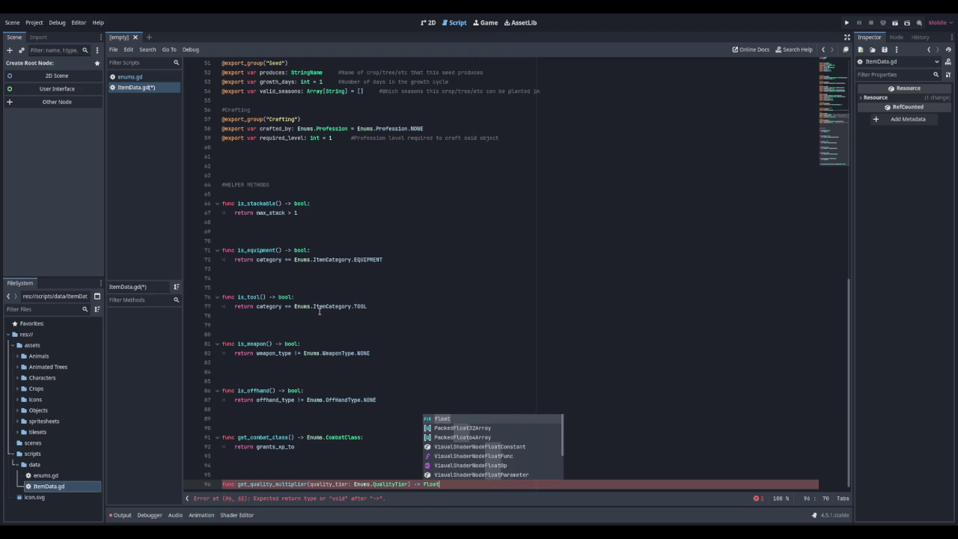
key(Return)
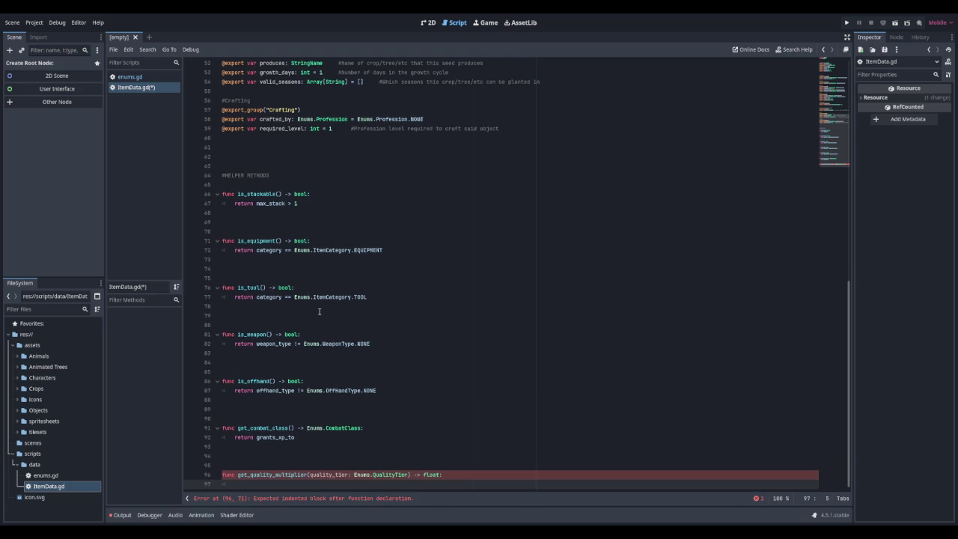
text(r)
text(5% bonus qu)
text(ali)
text(ty per tier)
text(item)
key(Return)
text(return 1.0)
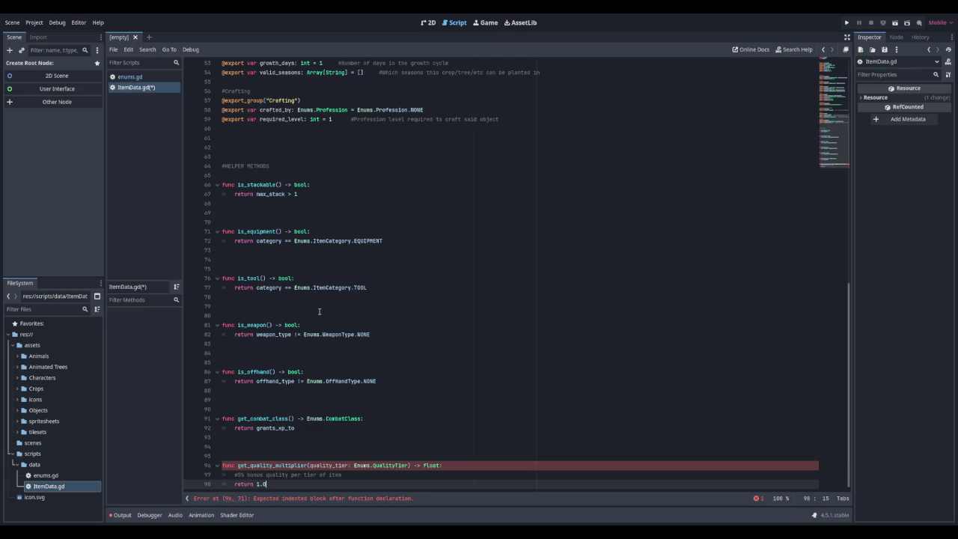
text( + )
text((quality_tier)
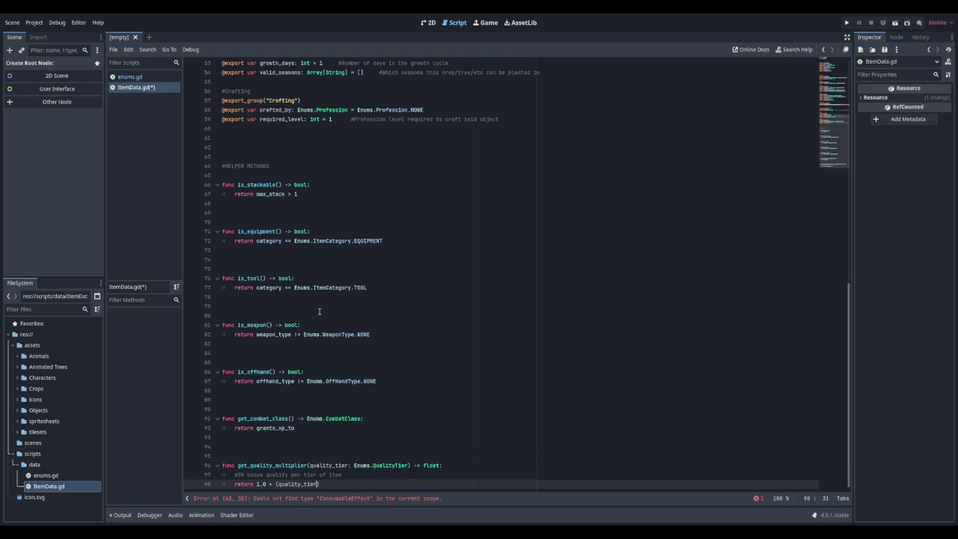
text( * 0.0.)
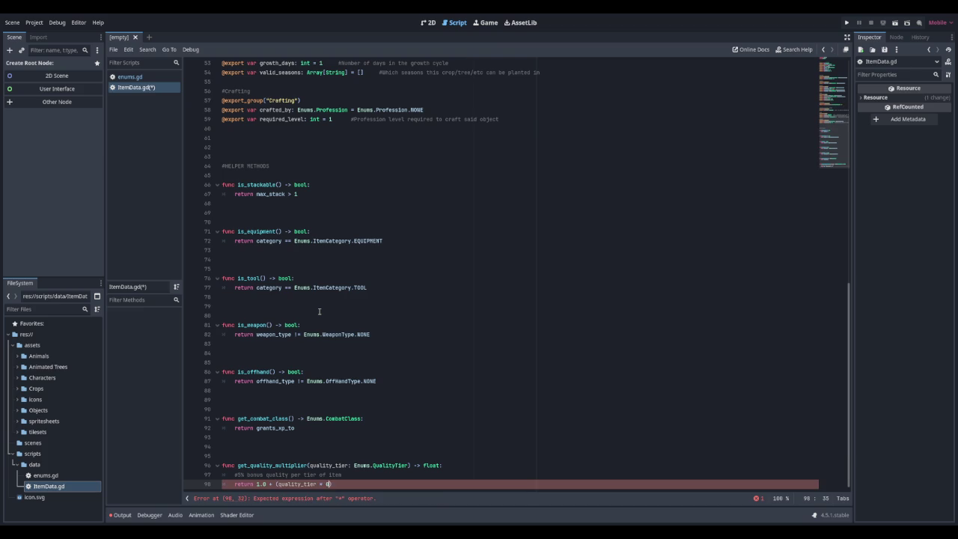
key(BackSpace)
text(5)
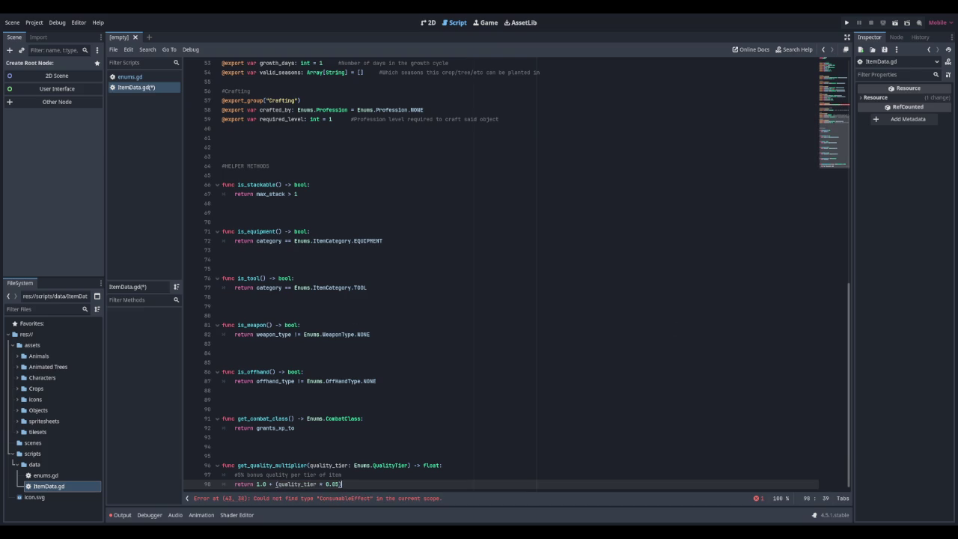
key(Return)
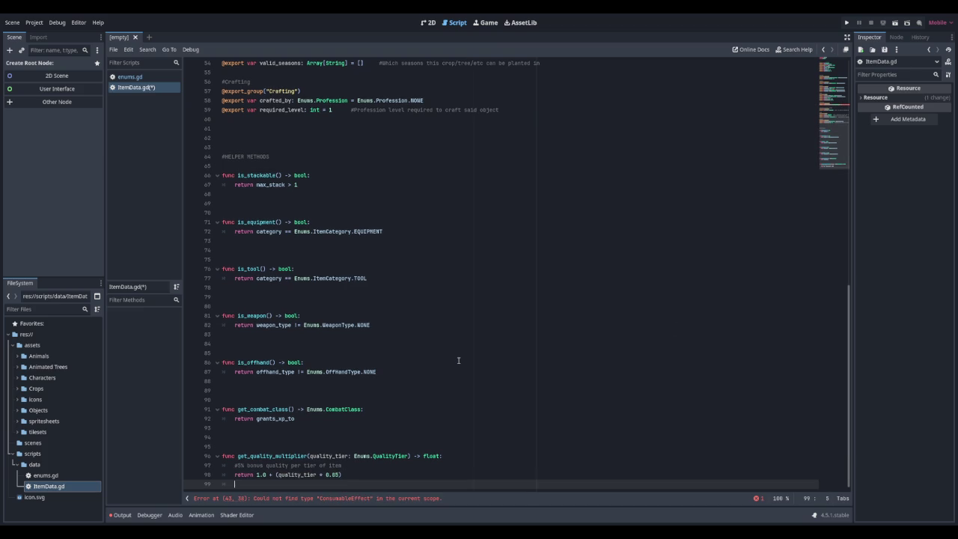
key(Return)
key(Return)
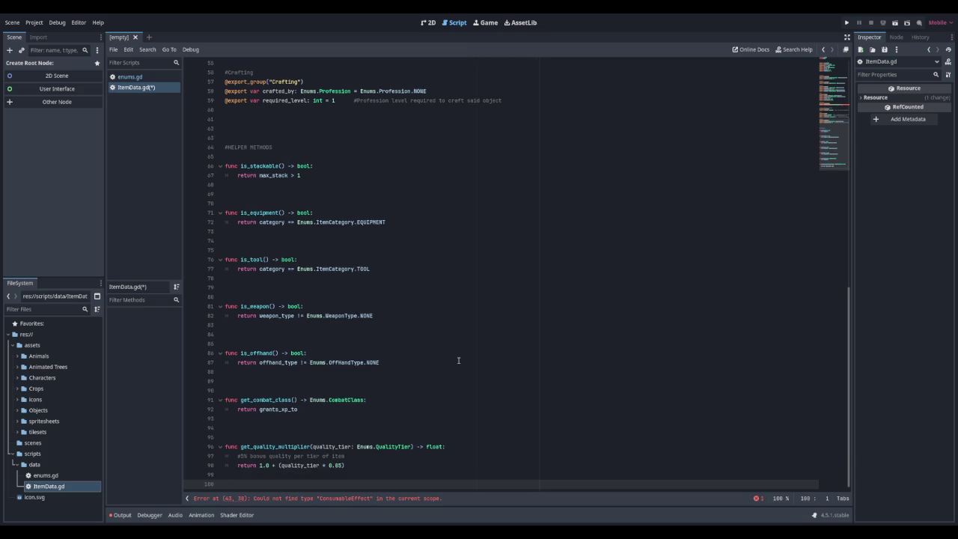
key(ctrl+s)
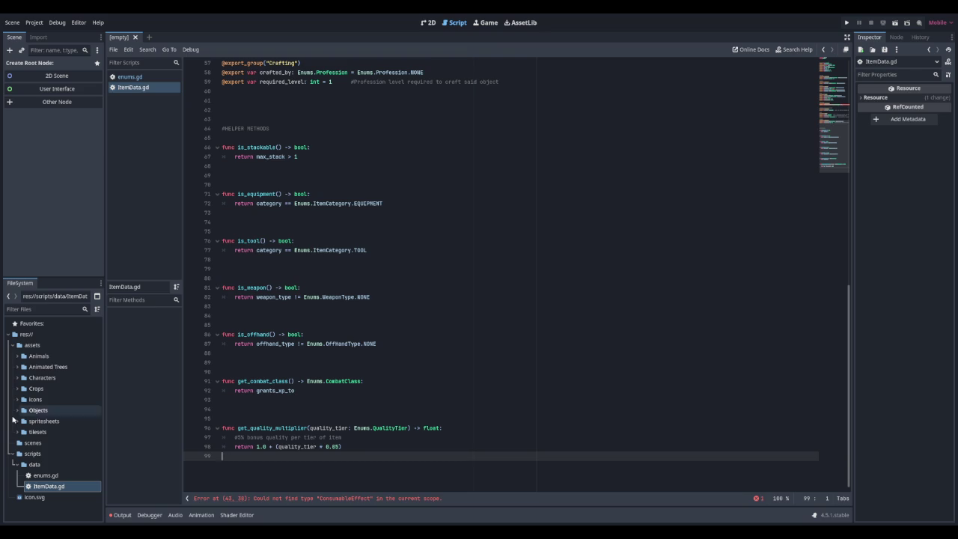
Step: Open the new ConsumableEffect.gd from the scripts/data folder in the script editor
click(32, 464)
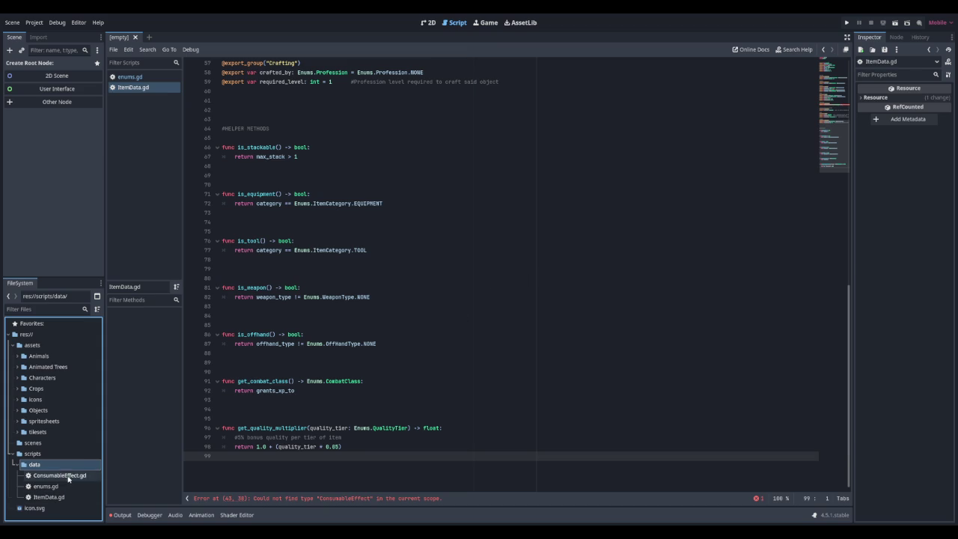
double_click(70, 475)
key(Return)
Step: Declare 'class_name ConsumableEffect' on a new line above extends Resource
key(Up)
text(class_n)
key(BackSpace)
text(name Consum)
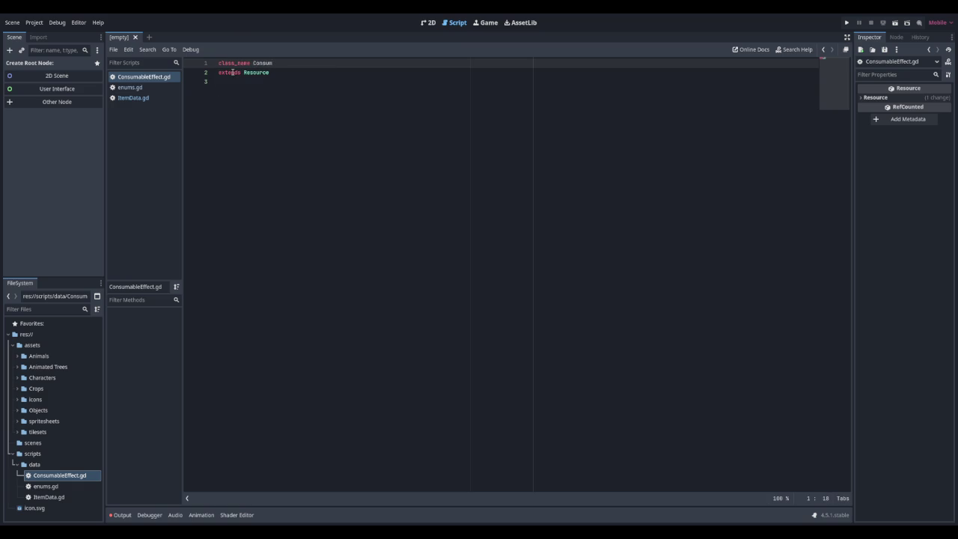
text(ableEffect)
Step: Export effect_type as Enums.ConsumableEffectType defaulting to NONE, then start the value: float = 0.0 field
key(Down)
key(Down)
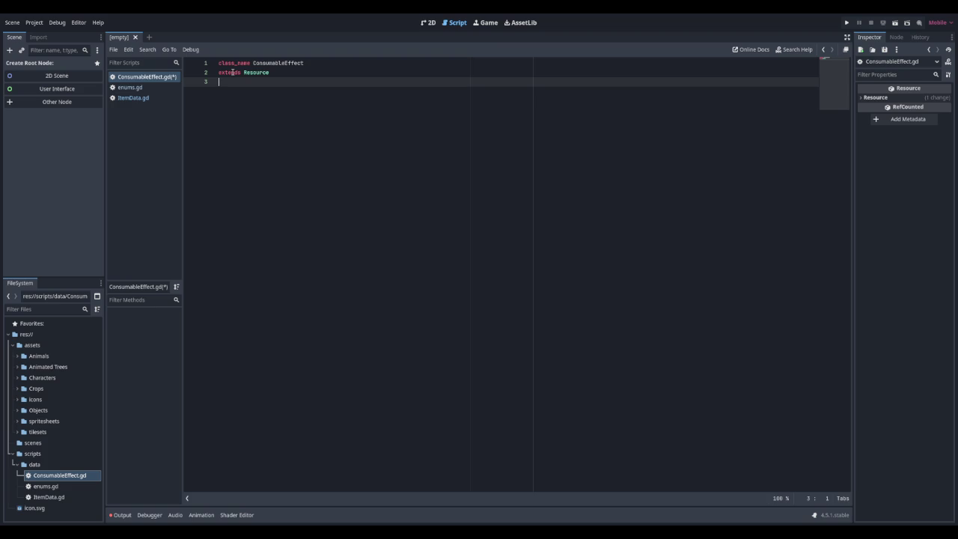
key(Return)
key(Return)
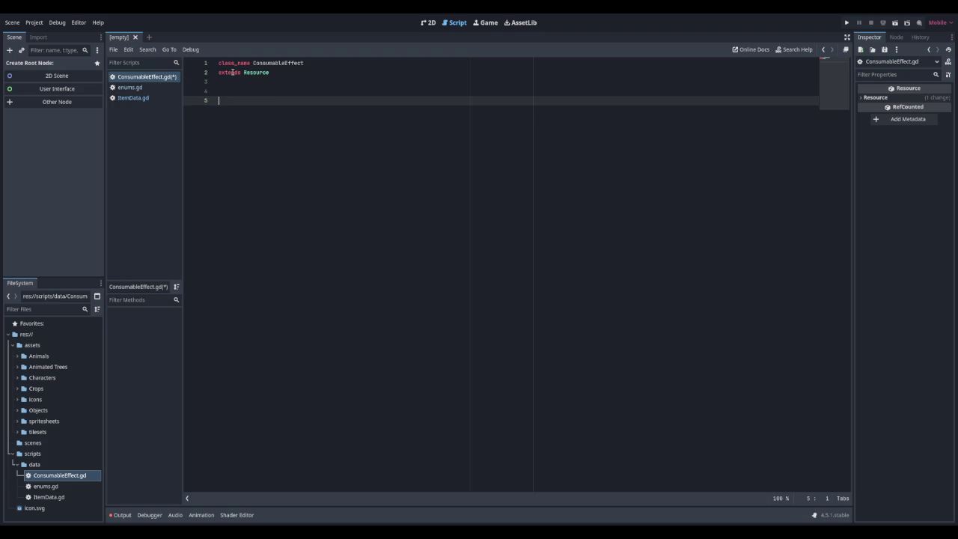
text(@export var )
text(effect_typ)
text(e: )
text(Enums.)
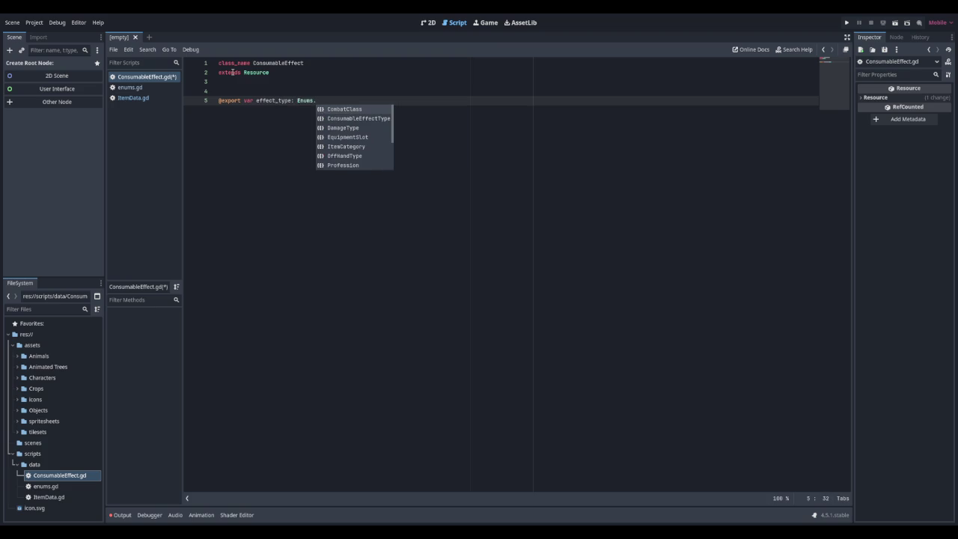
key(Down)
key(Return)
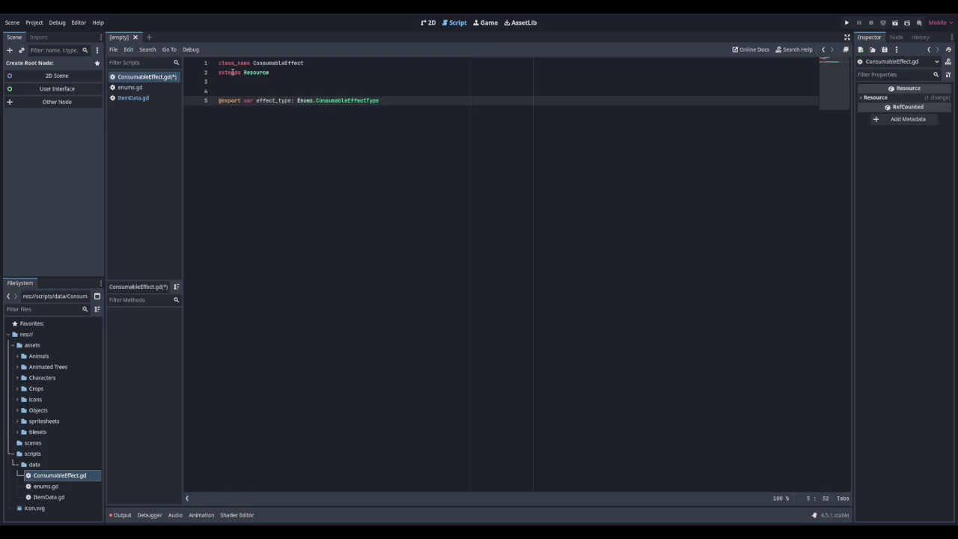
text(= Enums.Consu)
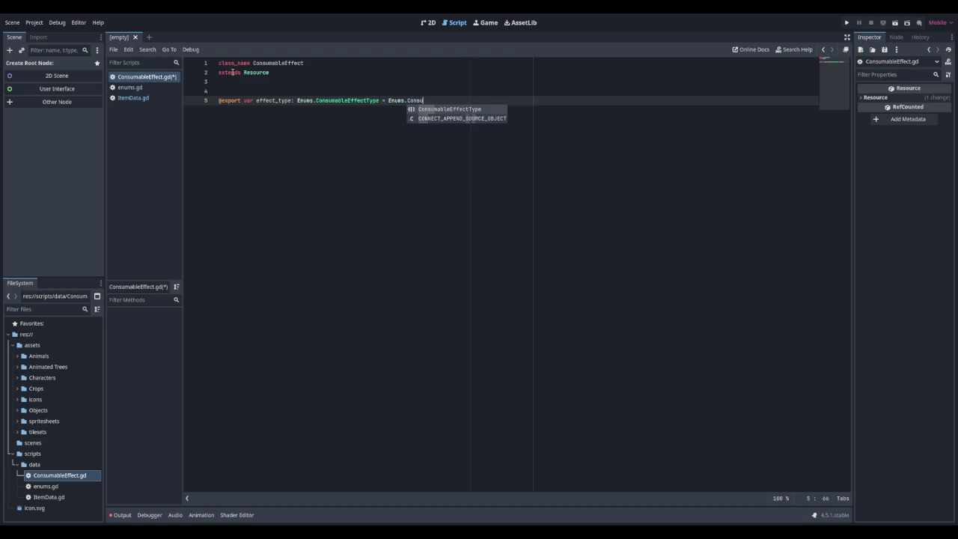
key(Return)
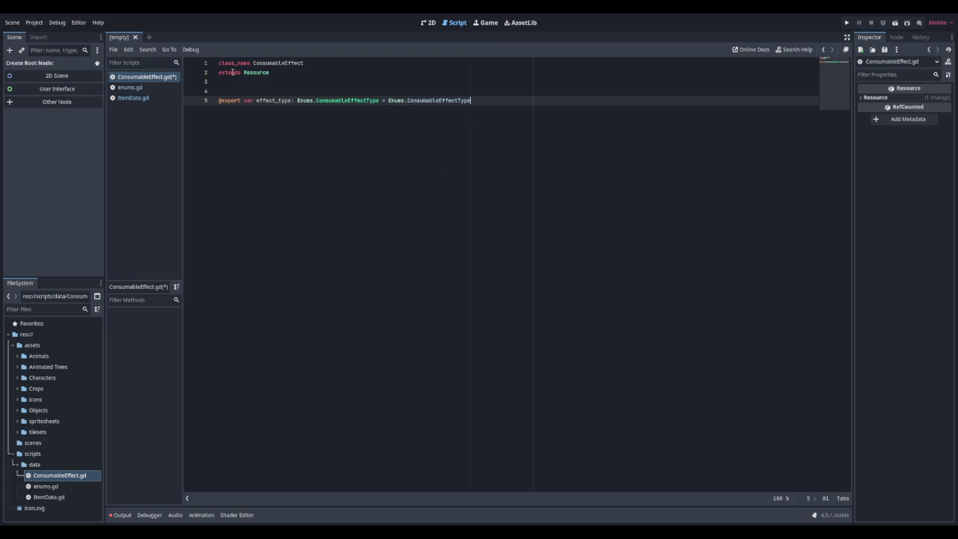
text(.NONE)
key(Return)
text(@)
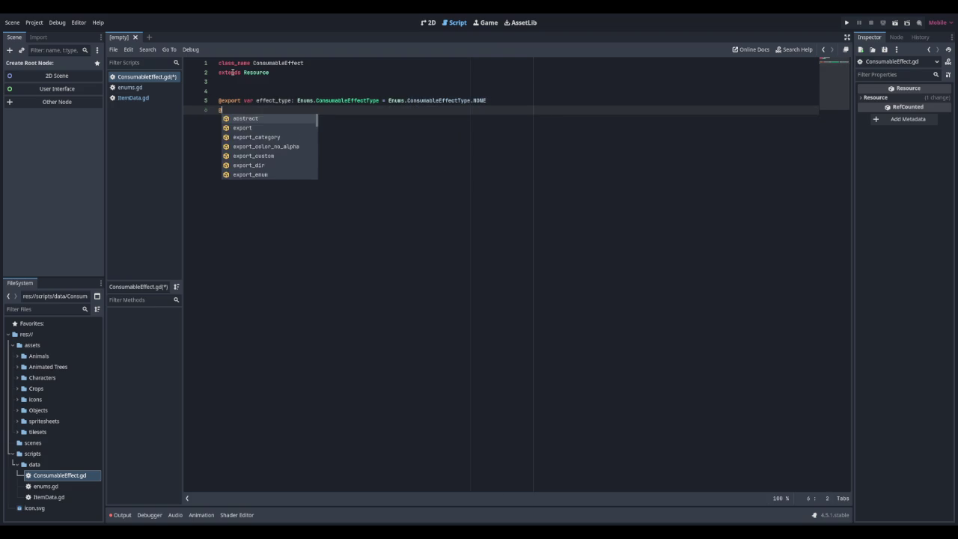
text(export var value: )
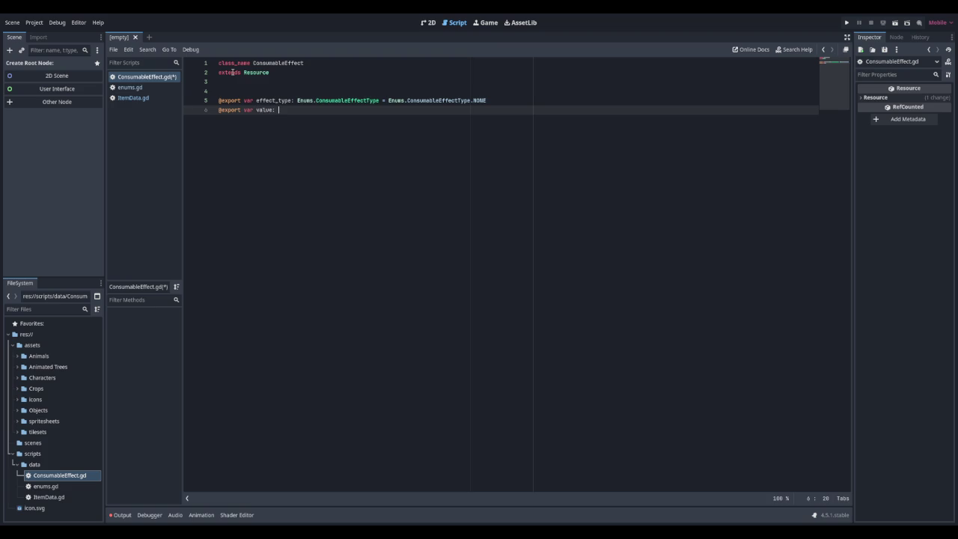
text(float)
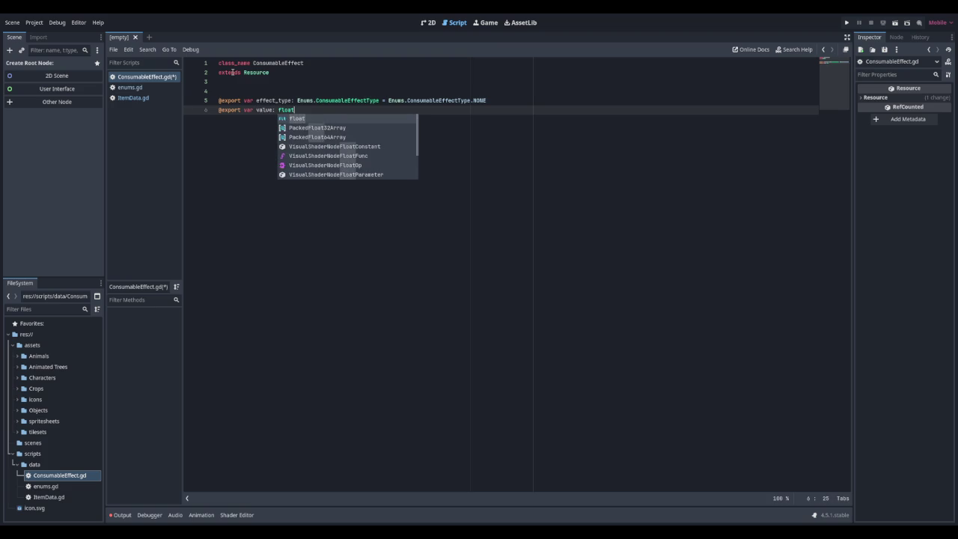
text( = 0.0)
Step: Finish the value float 0.0 line and change effect_type's default from NONE to RESTORE_HP
key(Return)
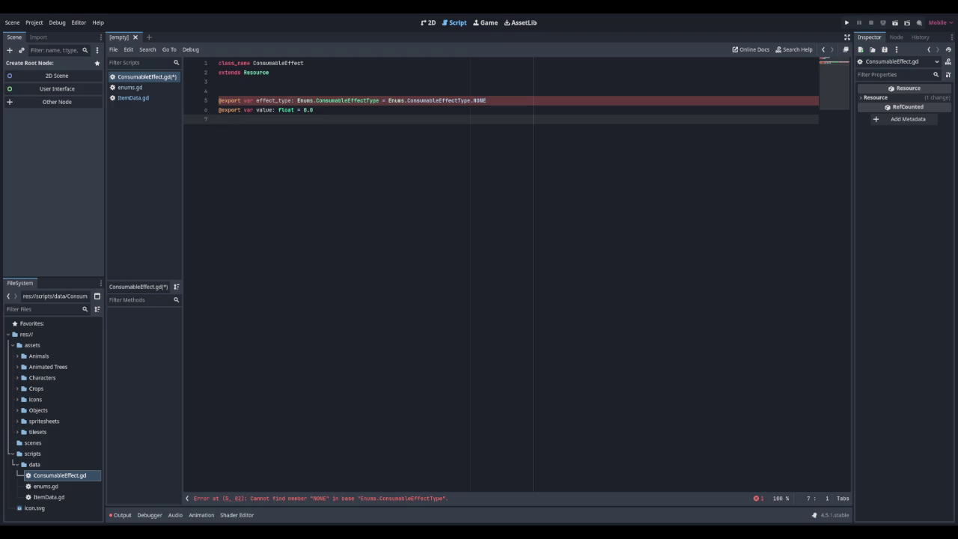
click(498, 101)
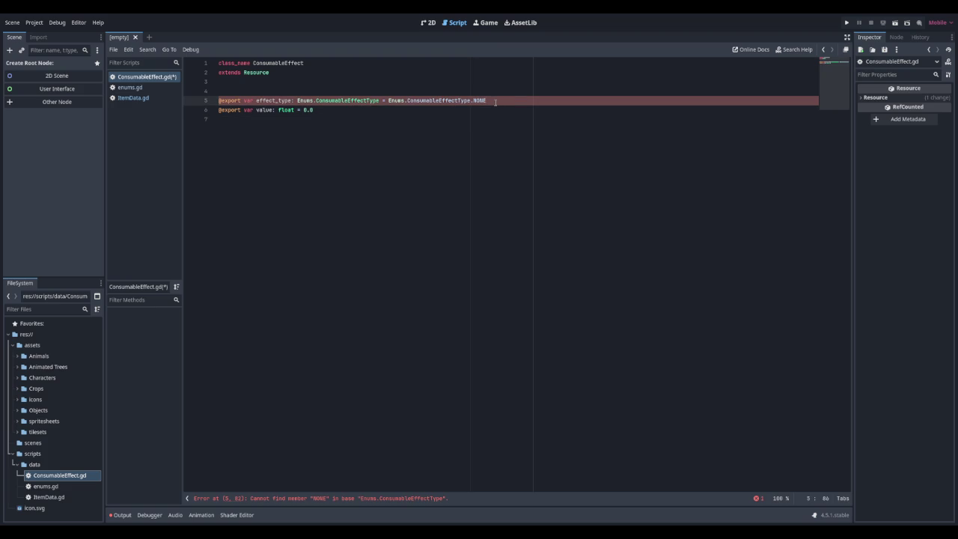
key(BackSpace)
key(BackSpace)
key(BackSpace)
text(RESTORE)
text(_H)
key(Down)
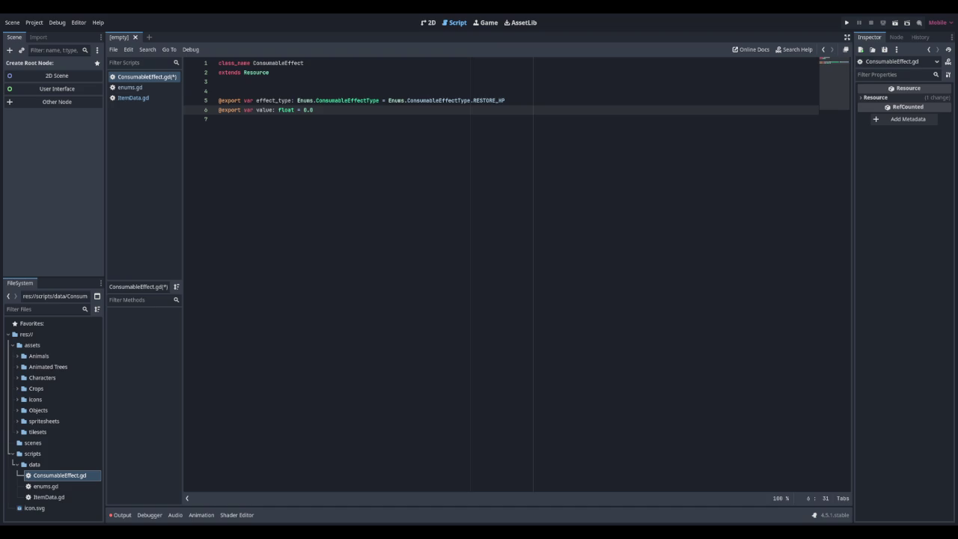
click(298, 119)
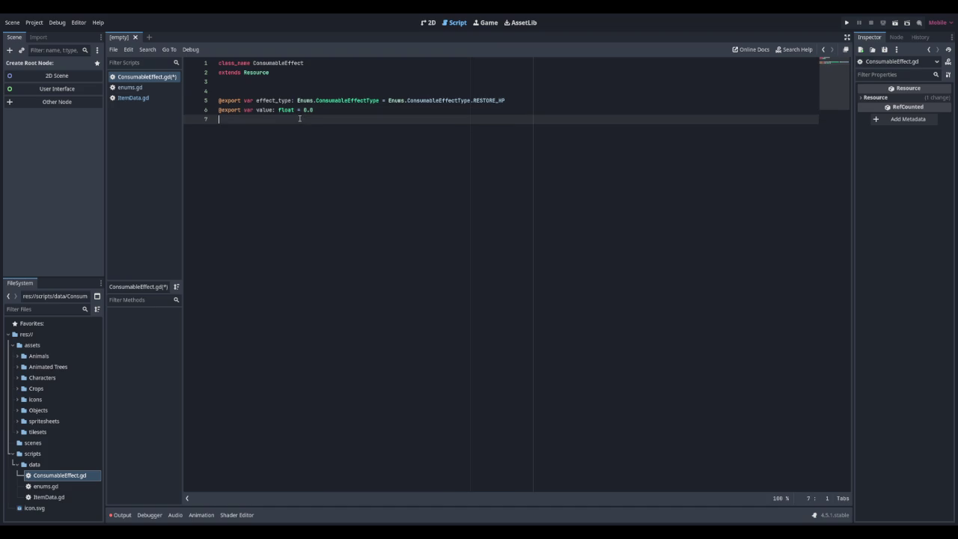
Step: Export duration as float 0.0 and stat_target as Enums.StatType instead of String
text(@ex)
text(port )
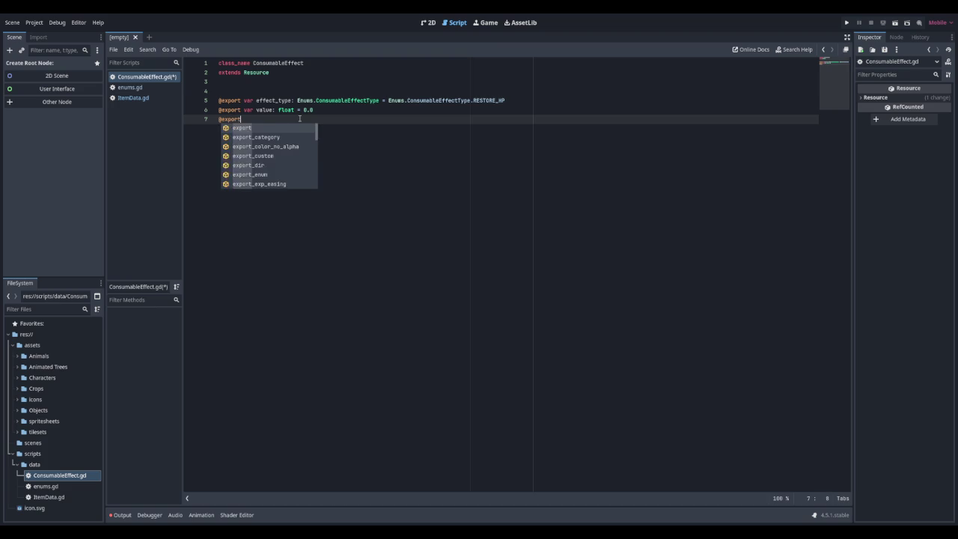
text(var duration:)
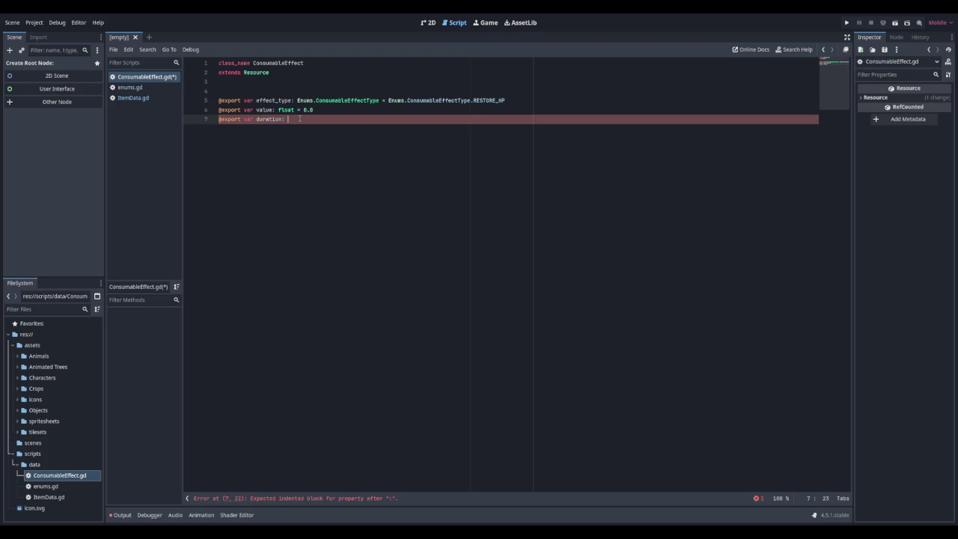
text(fl)
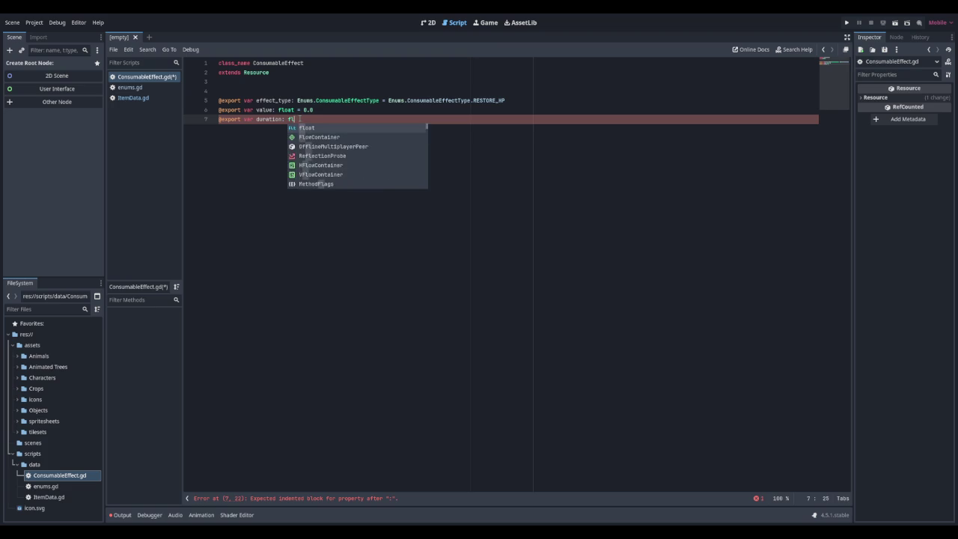
text(oat = 0.0)
key(Return)
text(@export var stat_targ)
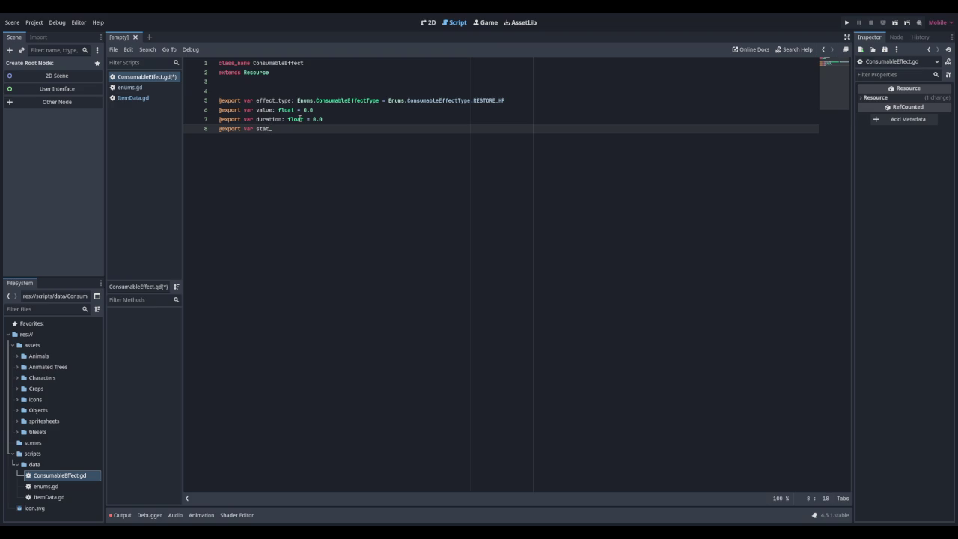
text(et: )
text(Strein)
key(BackSpace)
key(BackSpace)
key(BackSpace)
text(ing)
key(BackSpace)
key(BackSpace)
key(BackSpace)
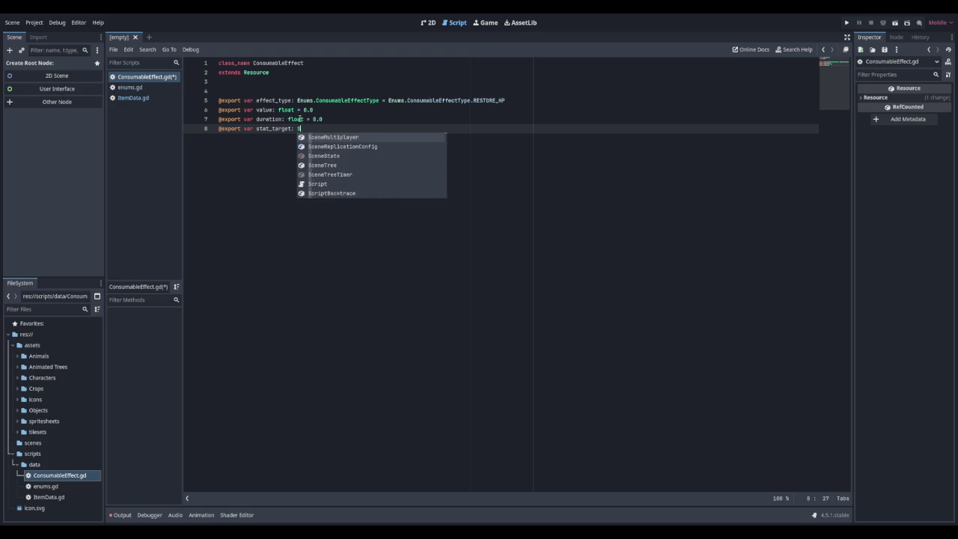
text(Enums.Stat)
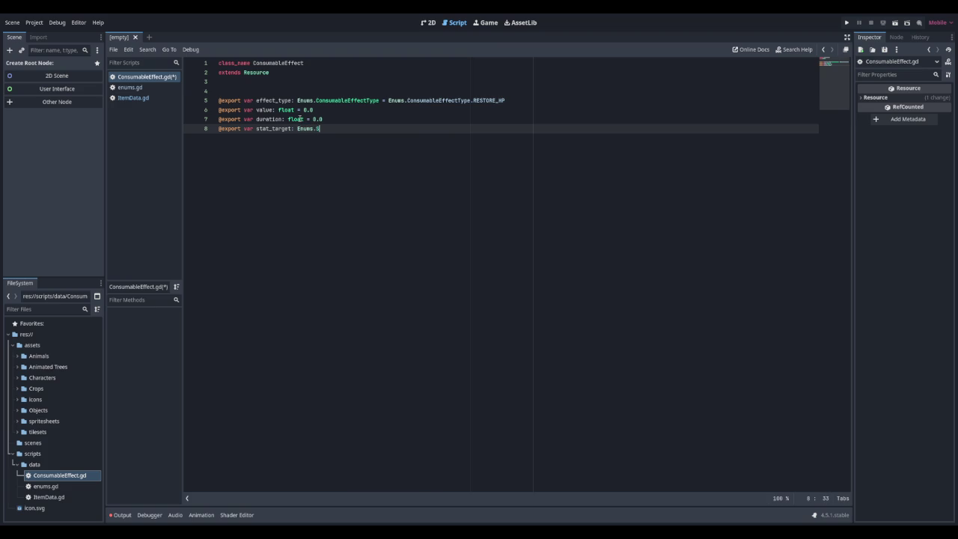
key(Return)
key(Return)
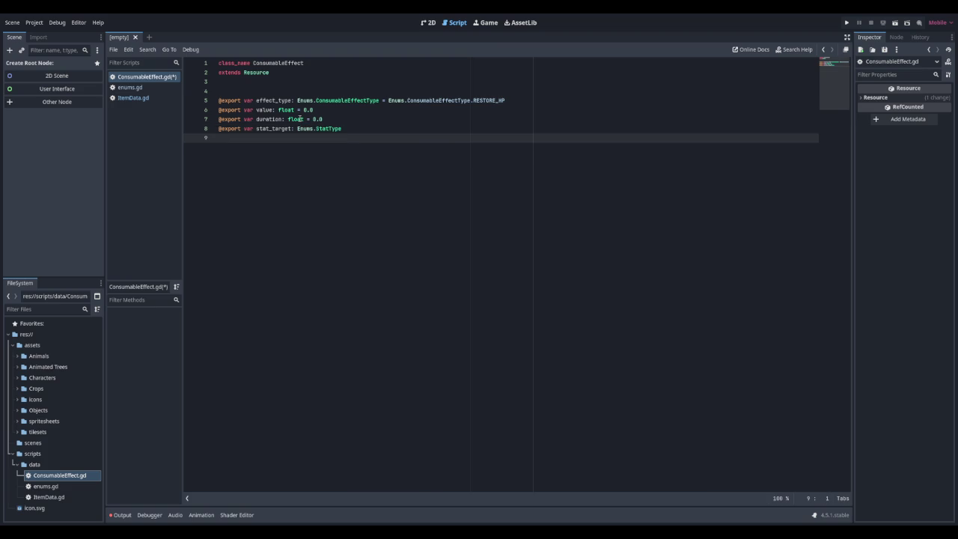
Step: Add an exported custom_script field typed as Script
text(exp)
key(BackSpace)
key(BackSpace)
key(BackSpace)
text(@export var c)
text(ustom)
text(_script:)
text( Script)
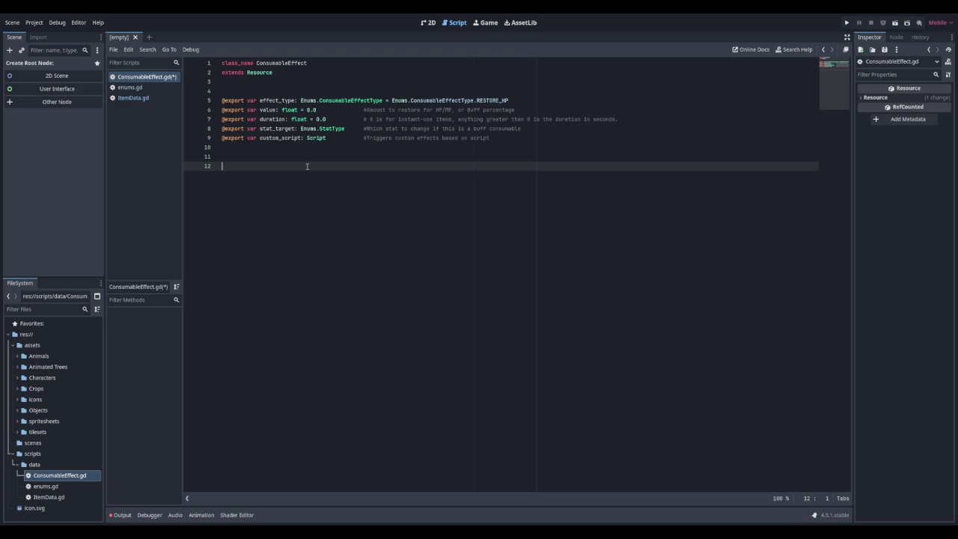
Step: Save ConsumableEffect.gd with its commented exported fields
key(ctrl+s)
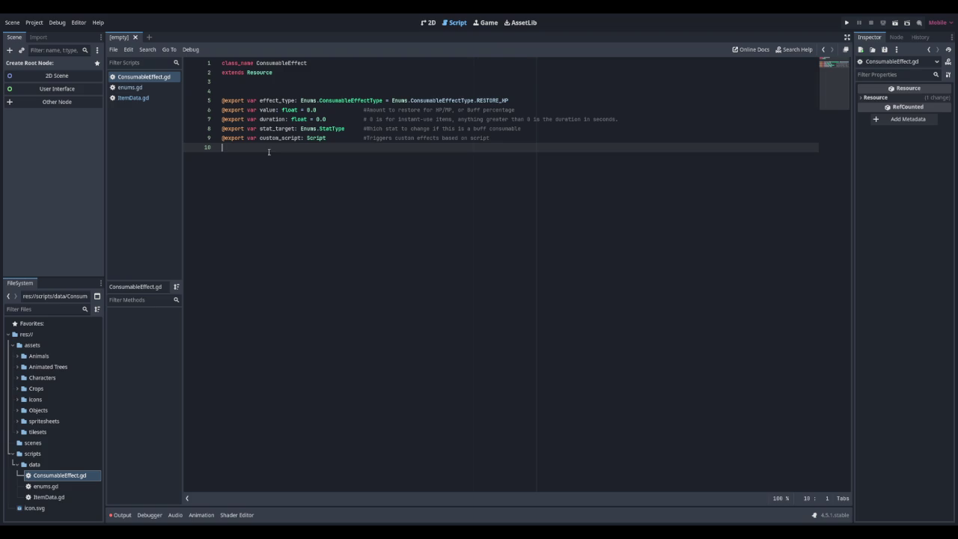
Step: Open ItemData.gd and look over its exported properties, including aoe_size
click(139, 98)
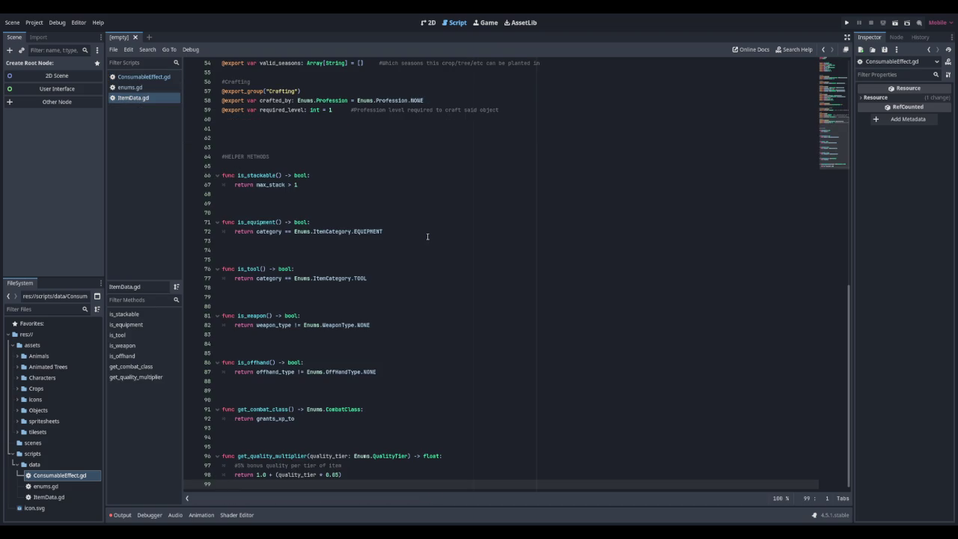
scroll(428, 236, up, 15)
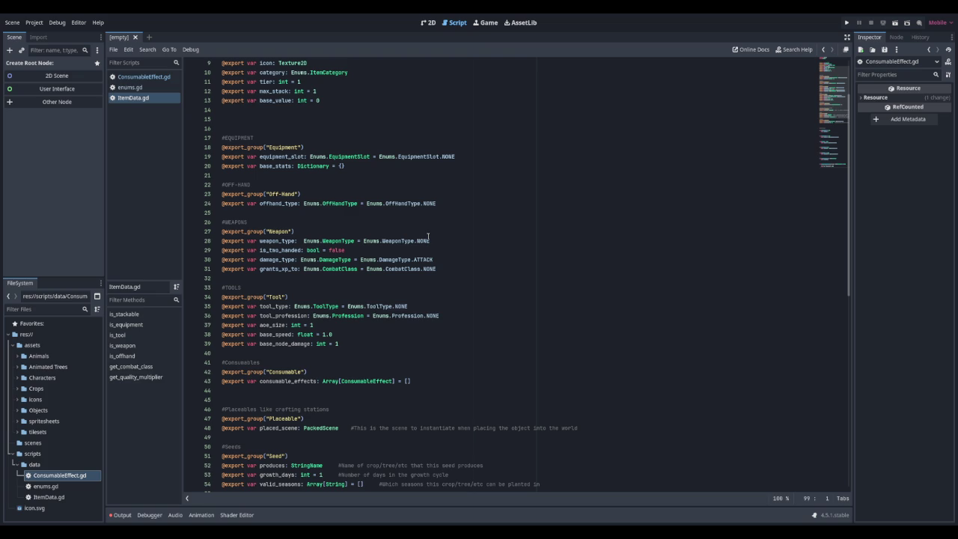
scroll(428, 236, up, 3)
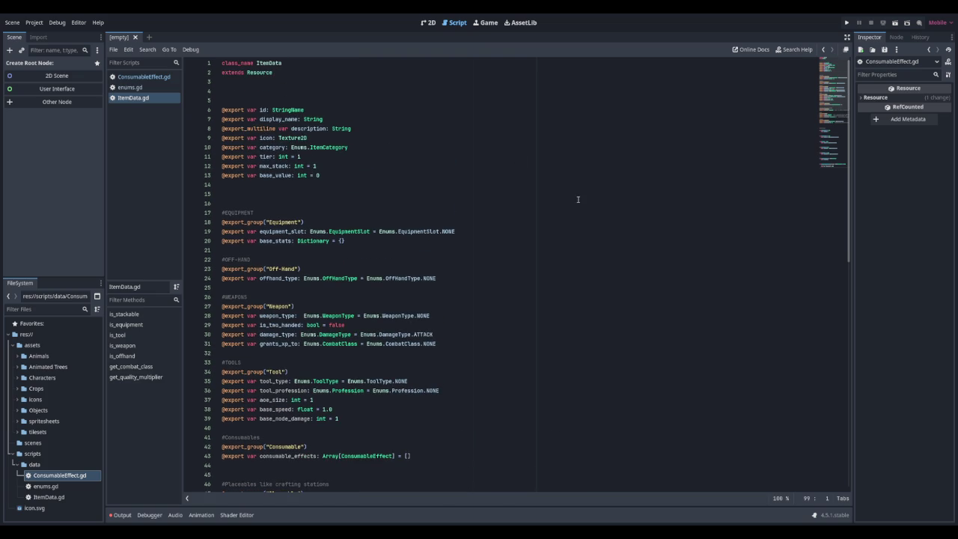
scroll(577, 199, down, 7)
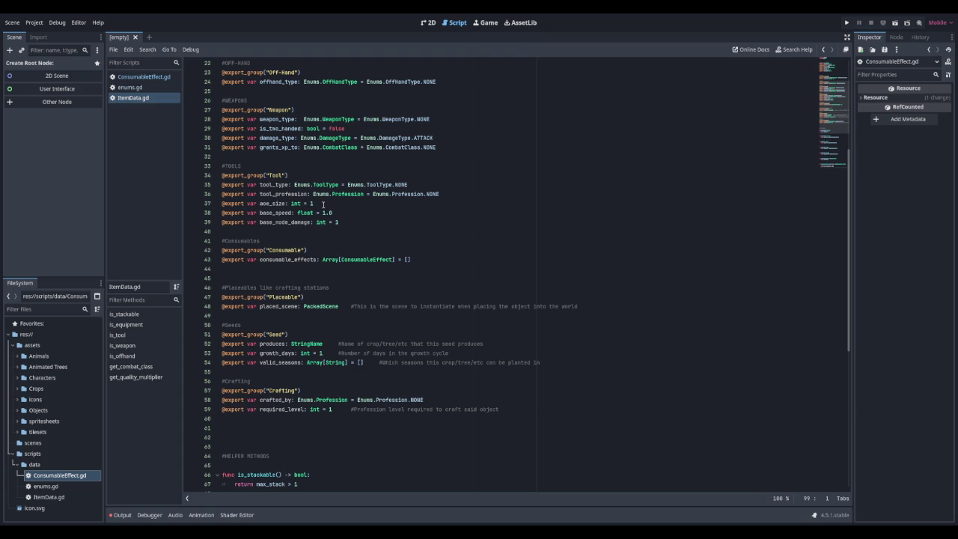
click(324, 203)
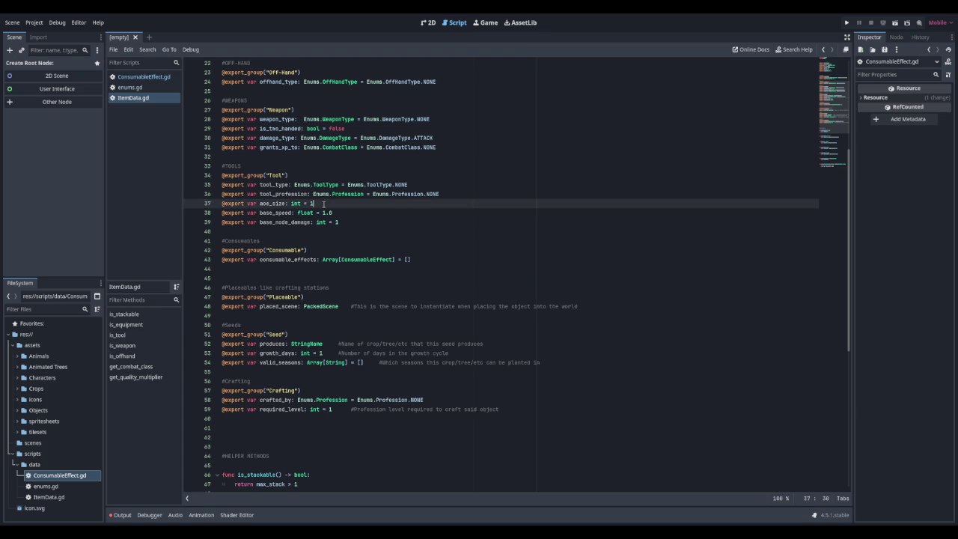
Step: Add blank lines after get_quality_multiplier at the end of ItemData.gd
scroll(324, 204, down, 6)
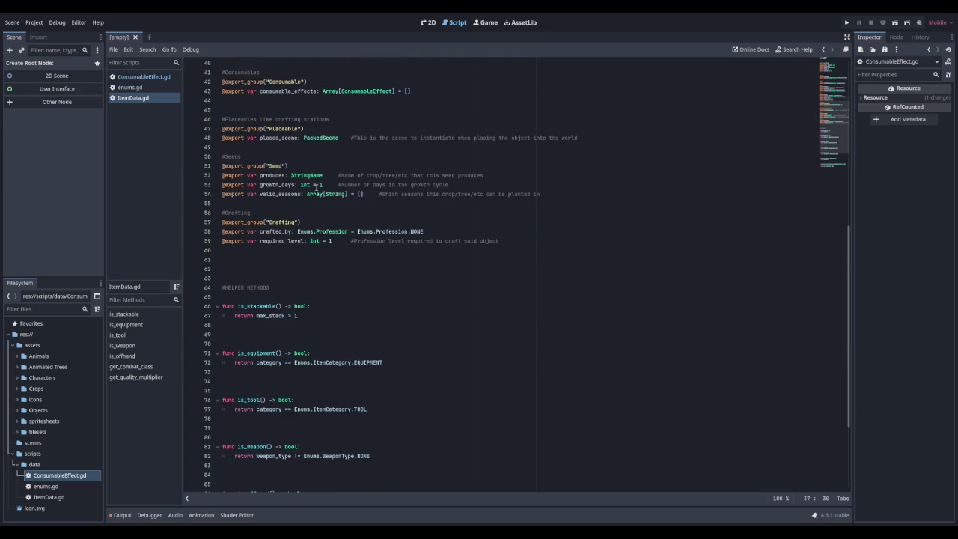
scroll(315, 186, down, 3)
scroll(297, 239, down, 2)
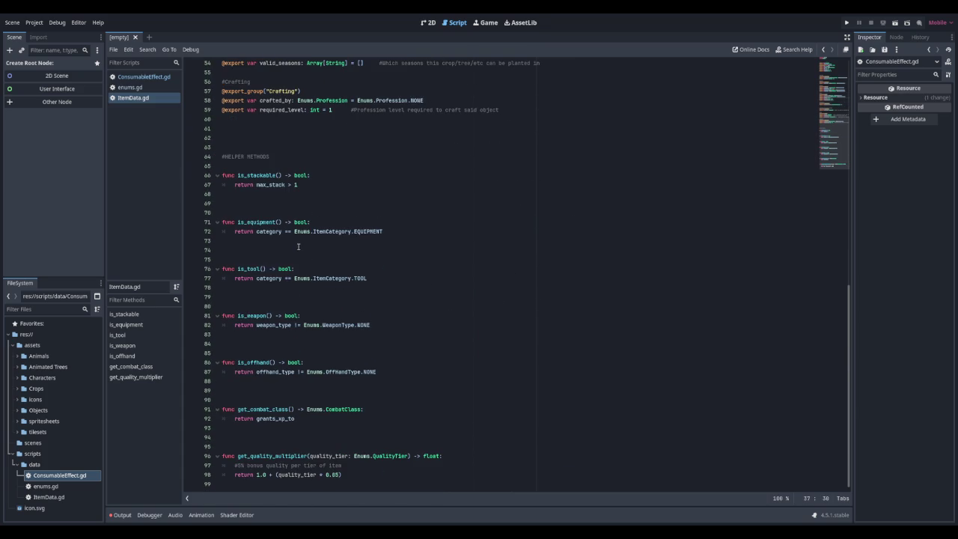
click(363, 479)
key(Return)
key(Return)
key(Return)
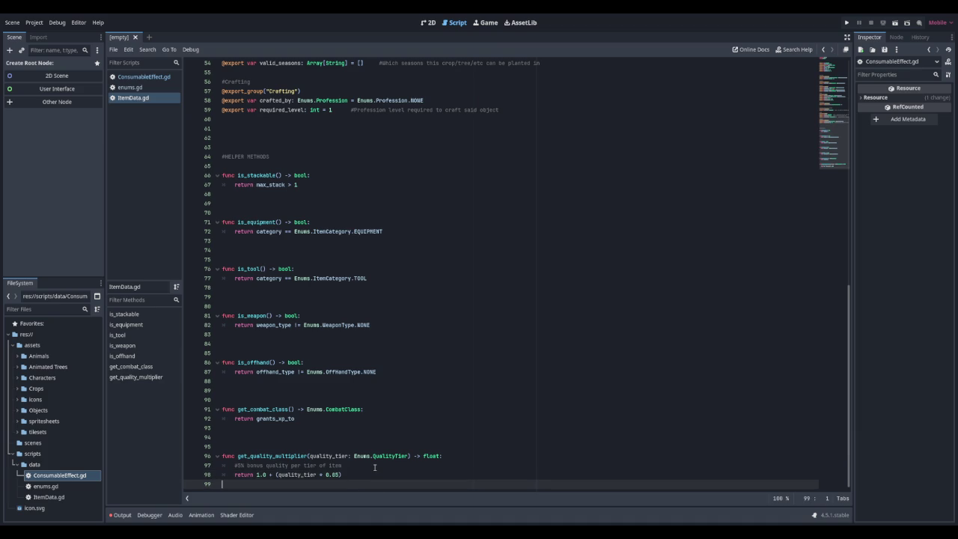
Step: Declare a new function get_aoe_for_tier(tier: int) -> int in ItemData.gd
text(func )
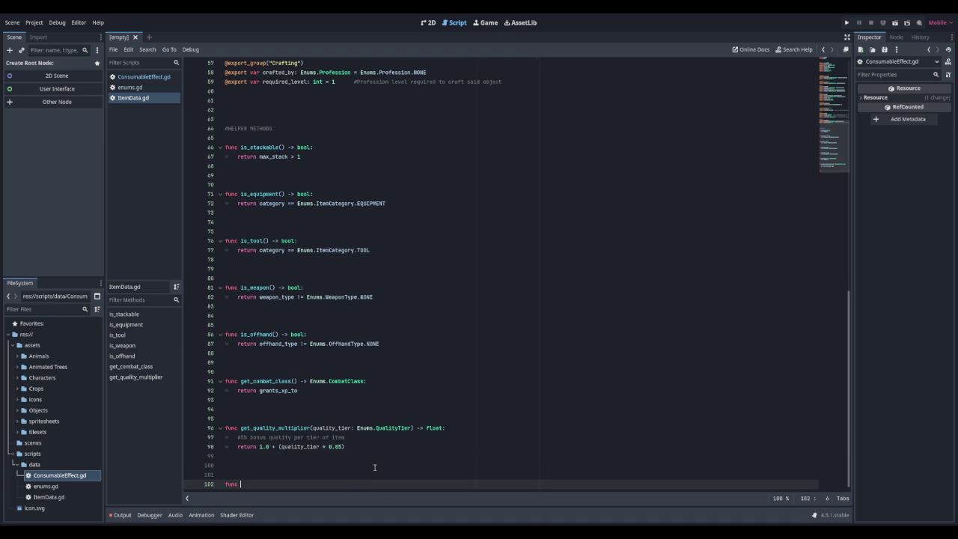
text(get_am)
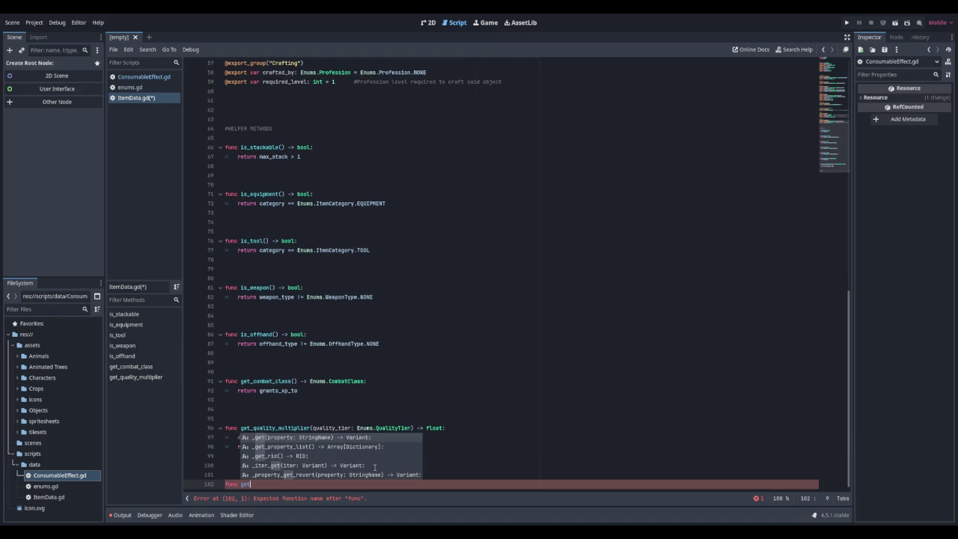
key(BackSpace)
text(oe_fo)
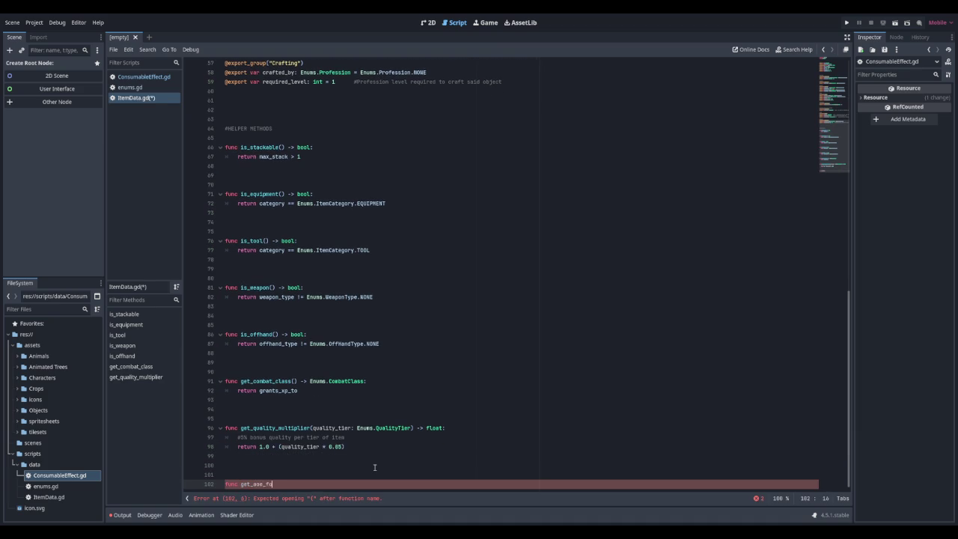
text(r_tier)
text((tier: int)
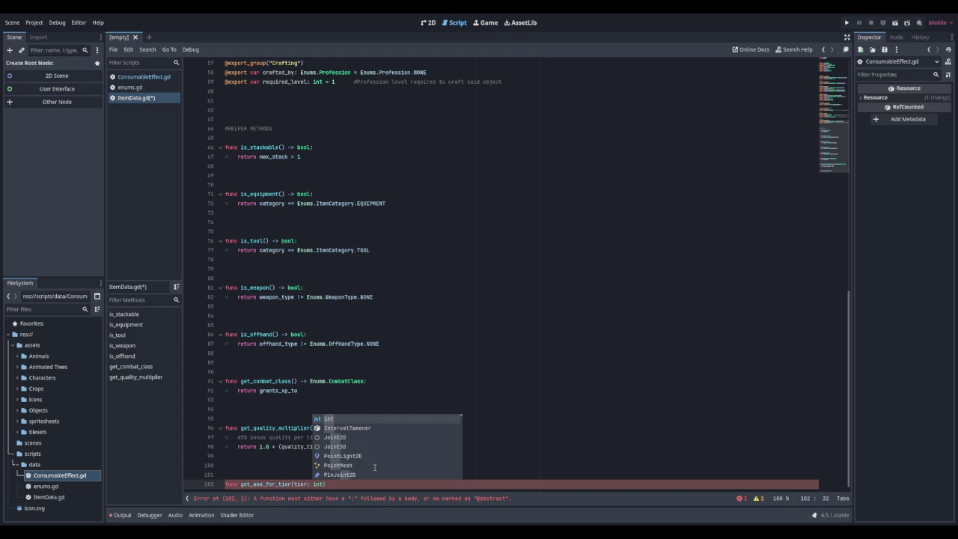
key(Escape)
text(-> int)
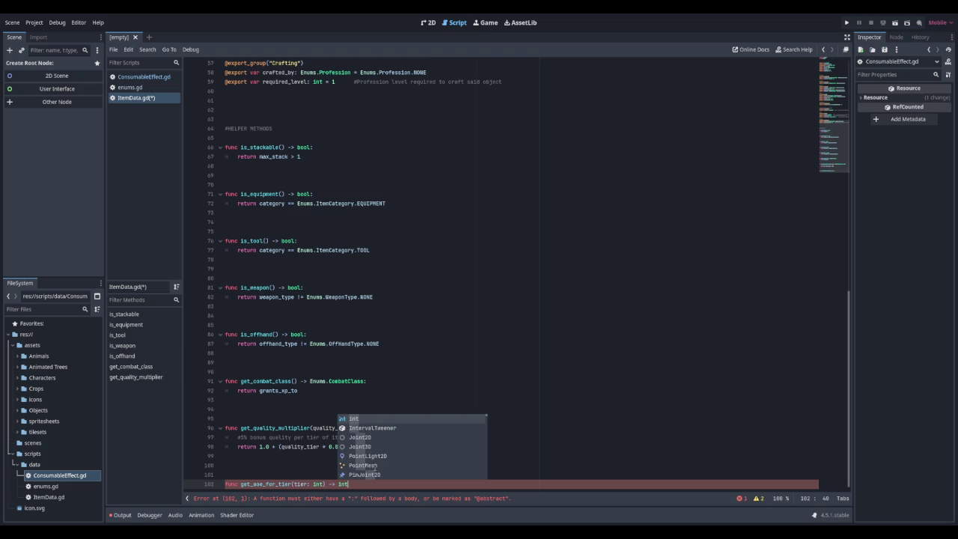
text(:)
key(Return)
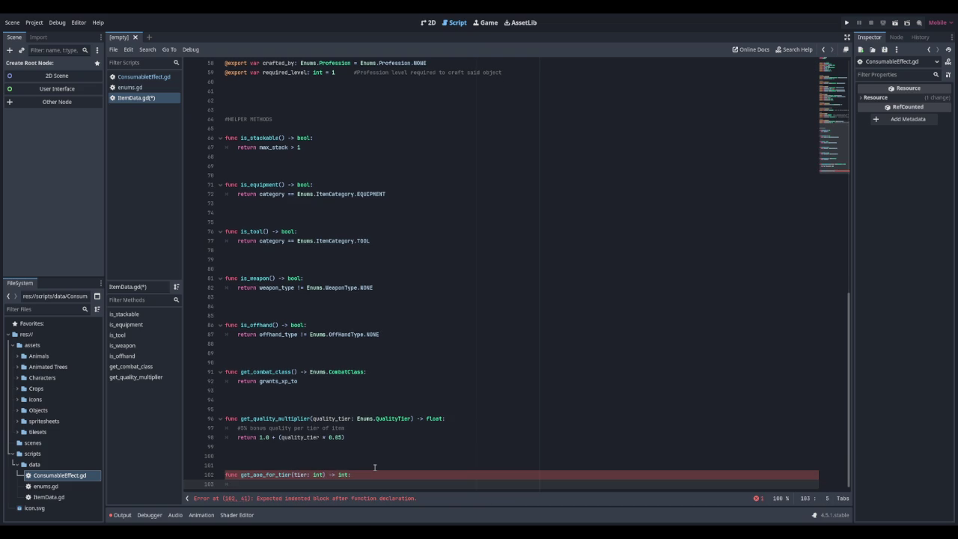
Step: Match on tool_type with a HOE and WATERING_CAN case that returns tier
text(match )
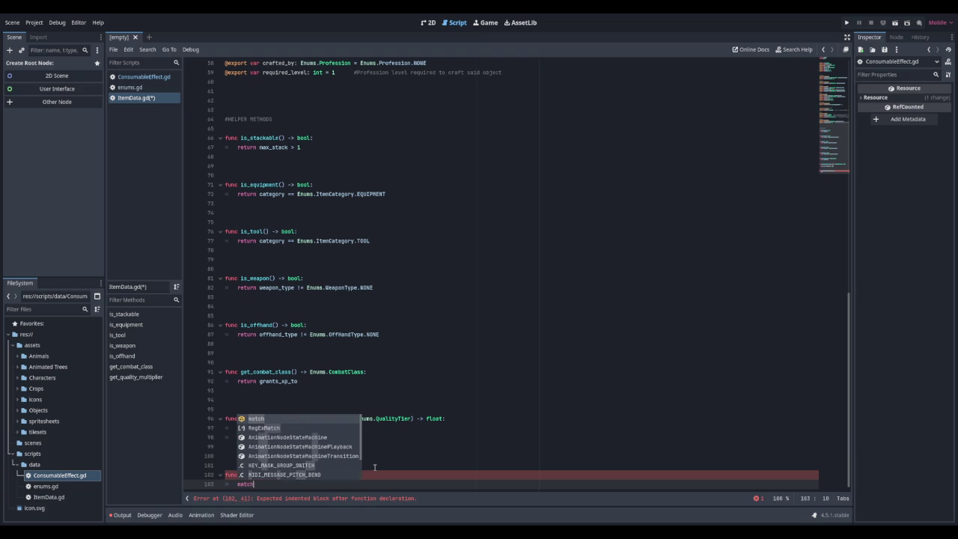
text(tool_type)
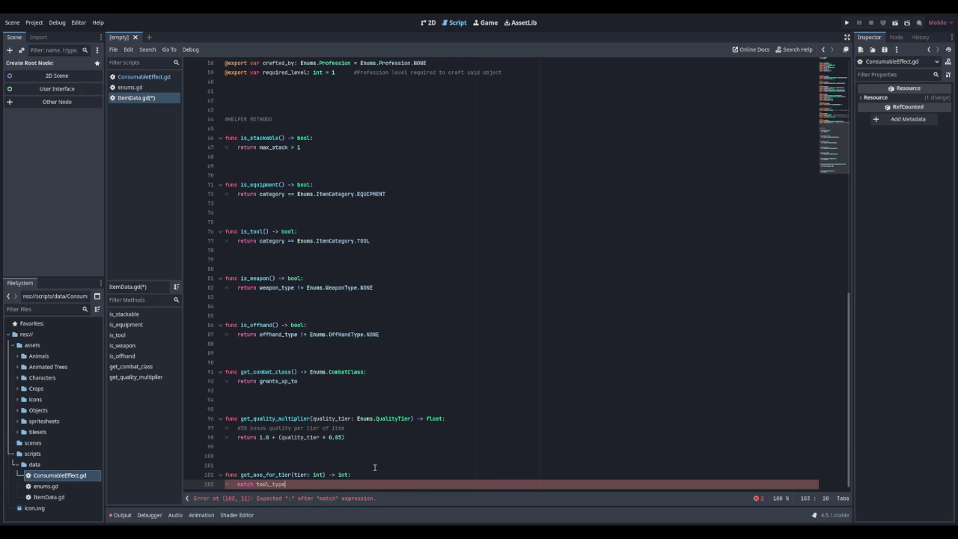
text(:)
key(Return)
text(Enu)
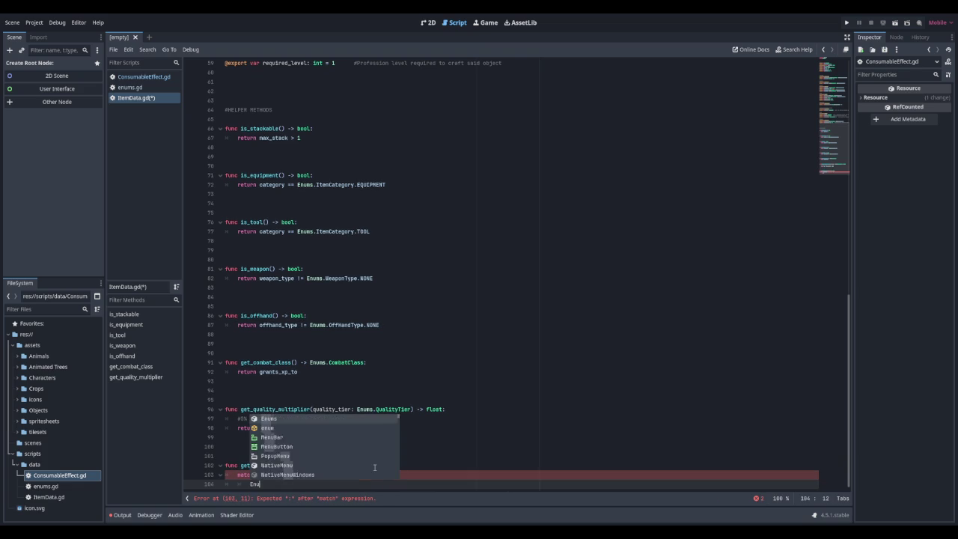
text(ms.ToolType)
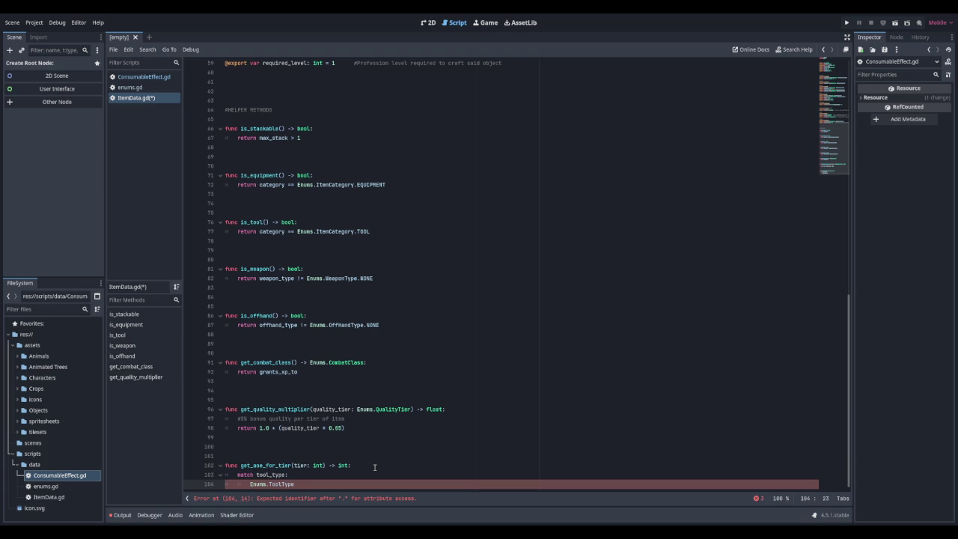
text(.HOE)
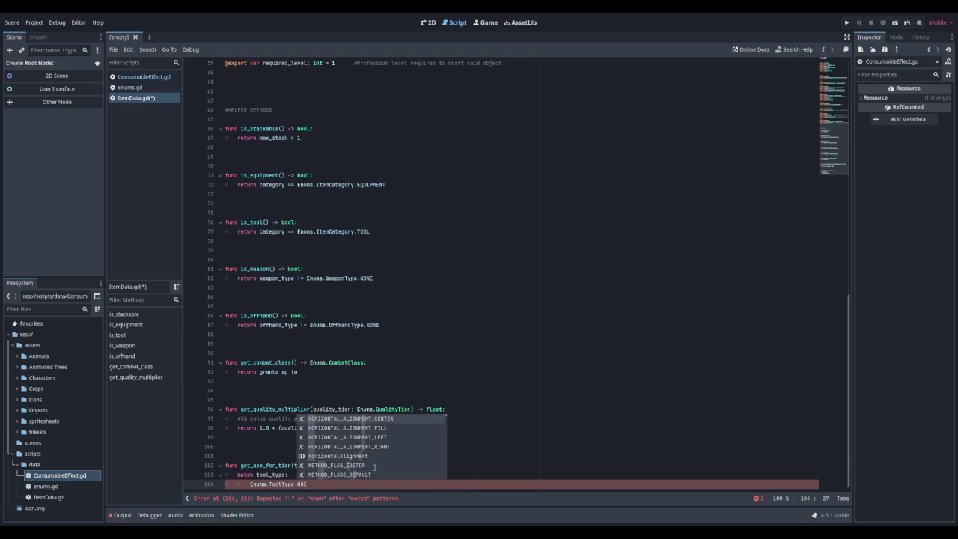
text(, Enums.Tool)
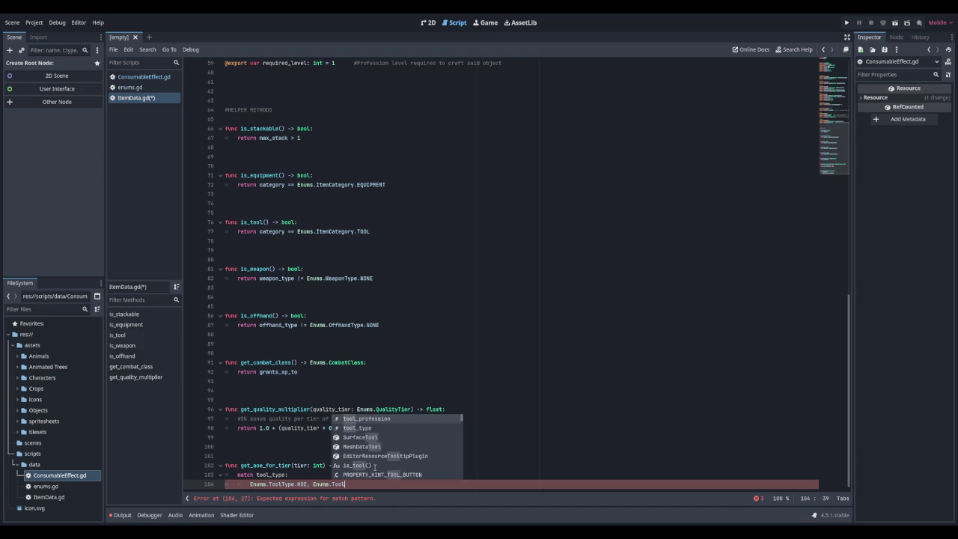
text(Type)
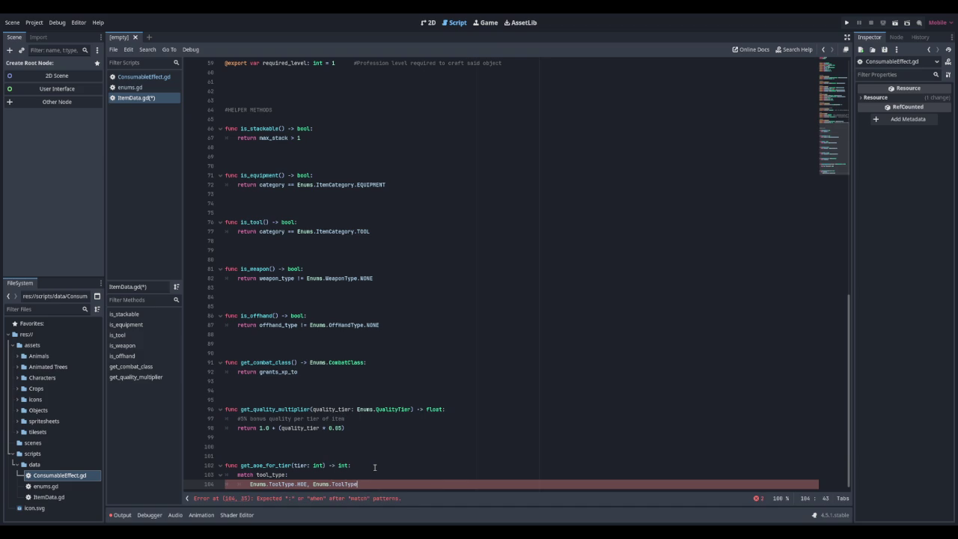
text(.w)
key(Return)
key(Return)
text(retur)
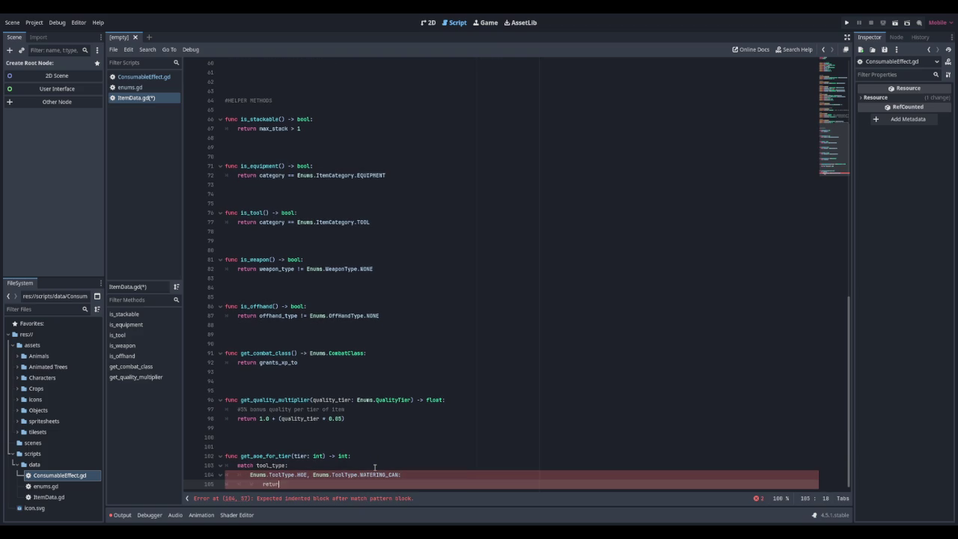
text(n tier)
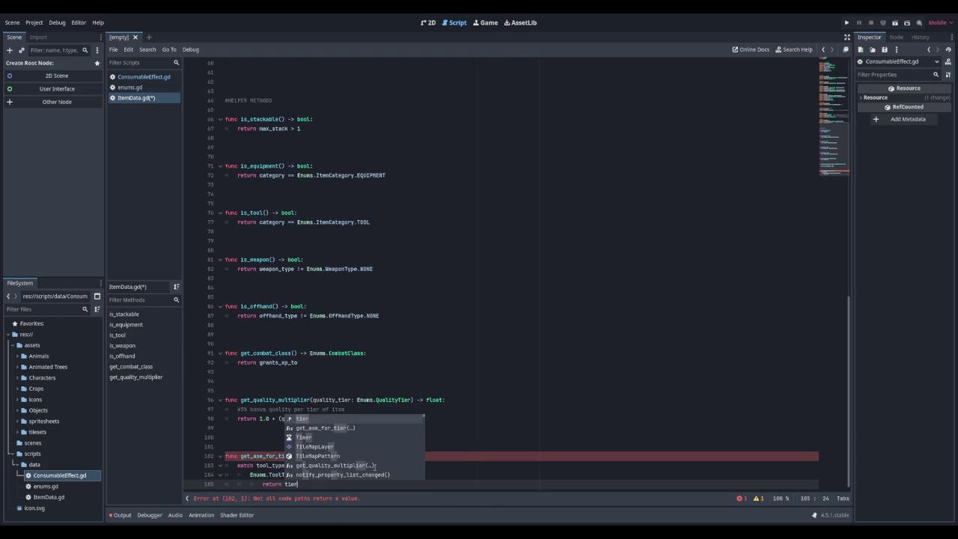
Step: Add a SCYTHE case to get_aoe_for_tier that returns tier + 2
key(Escape)
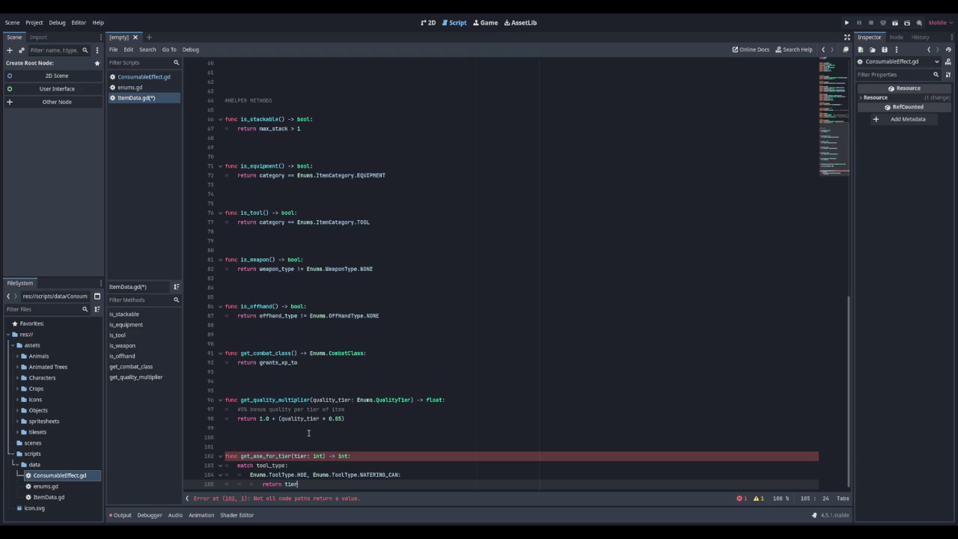
key(Return)
text(Enums.ToolType)
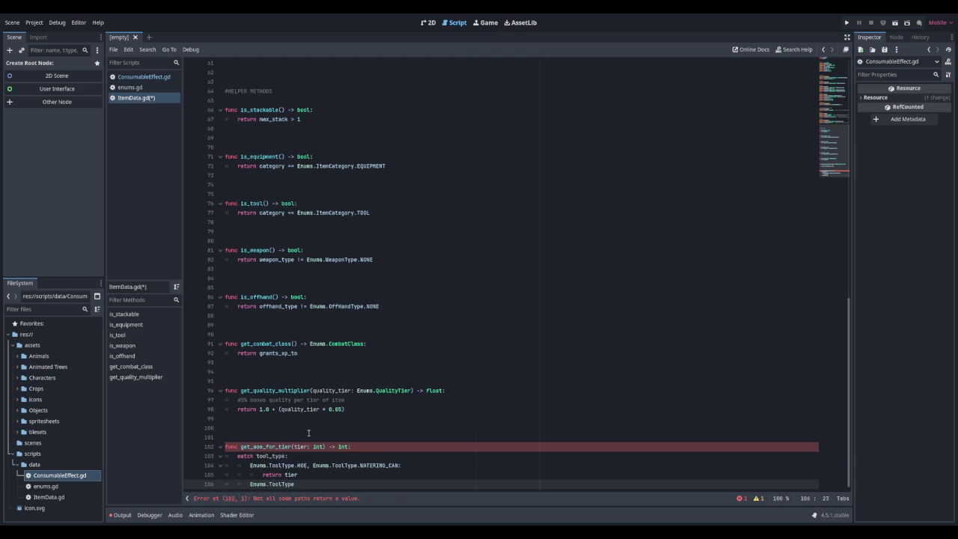
text(.SC)
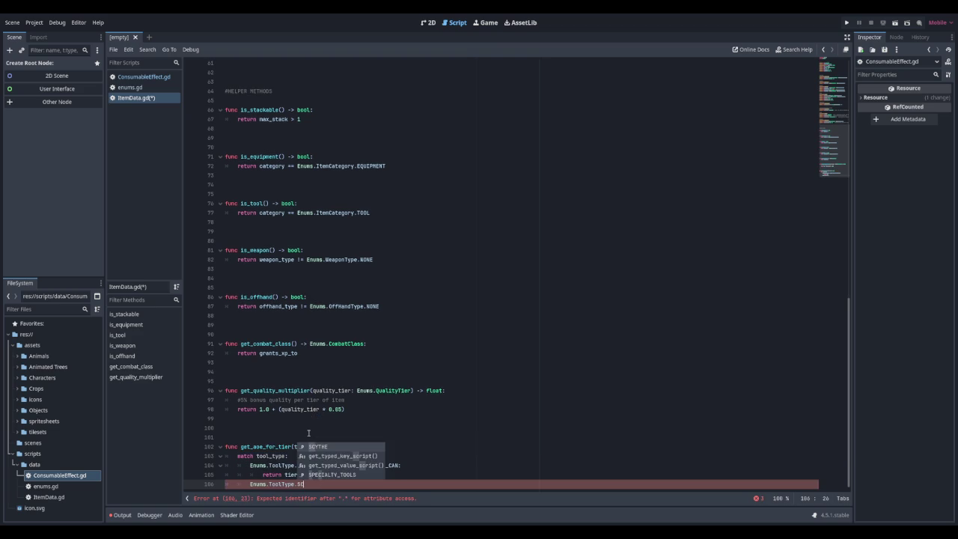
key(Return)
text(:retur)
key(BackSpace)
key(BackSpace)
key(BackSpace)
key(Return)
text(return tier)
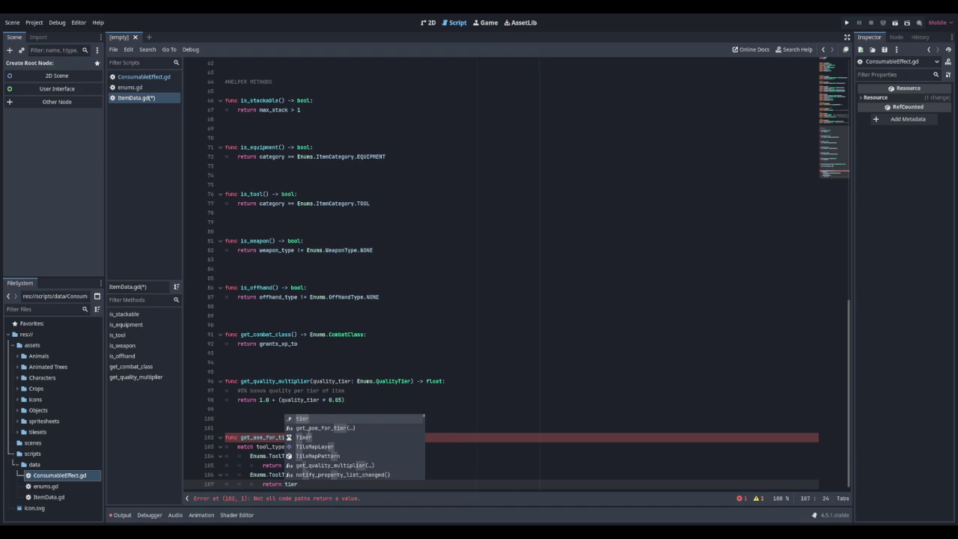
text( *)
key(Up)
key(Up)
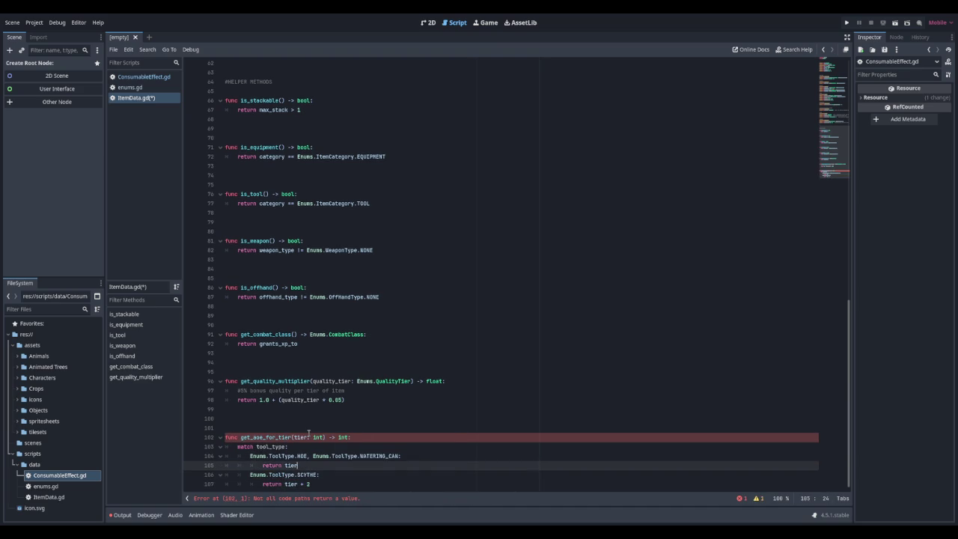
text(+)
key(Down)
key(Down)
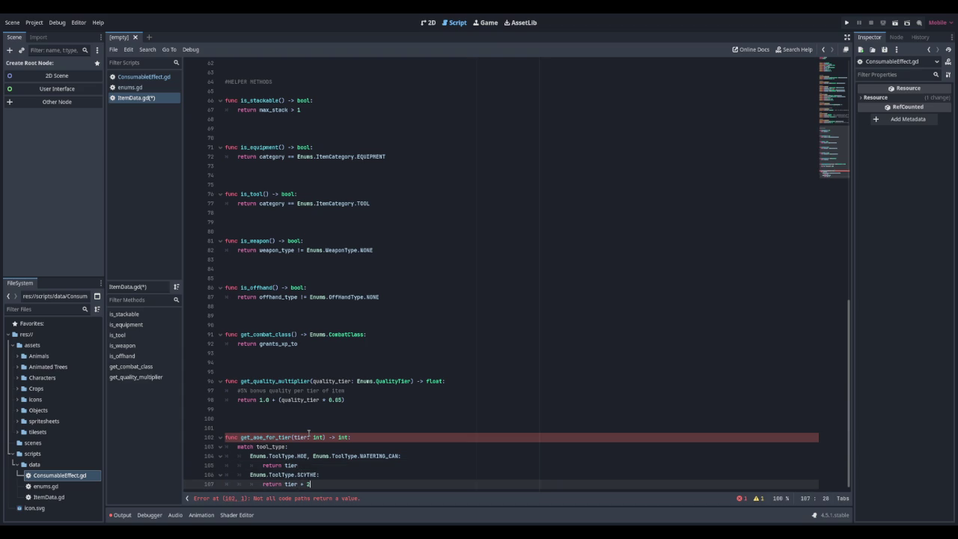
Step: Add a default branch that returns aoe_size, then select the whole script
key(Return)
text(_:)
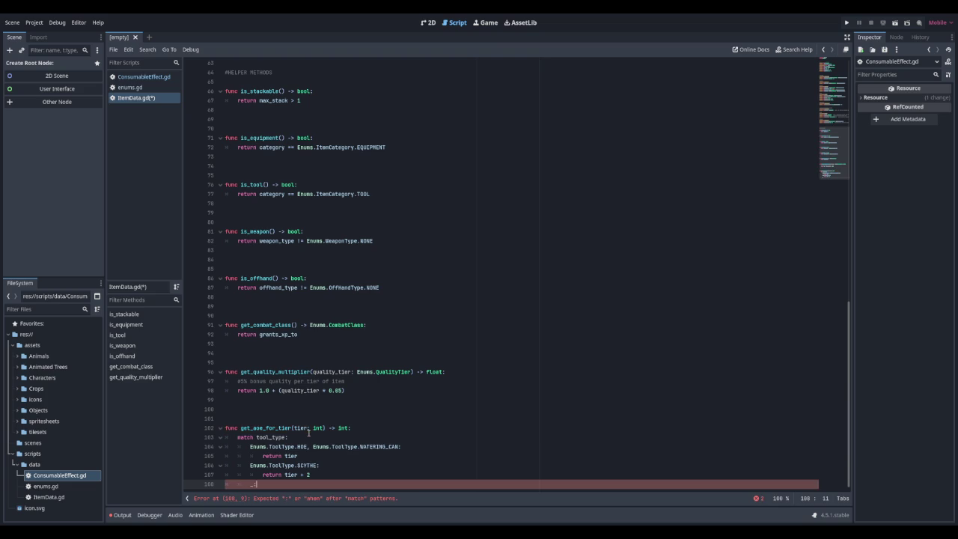
key(Return)
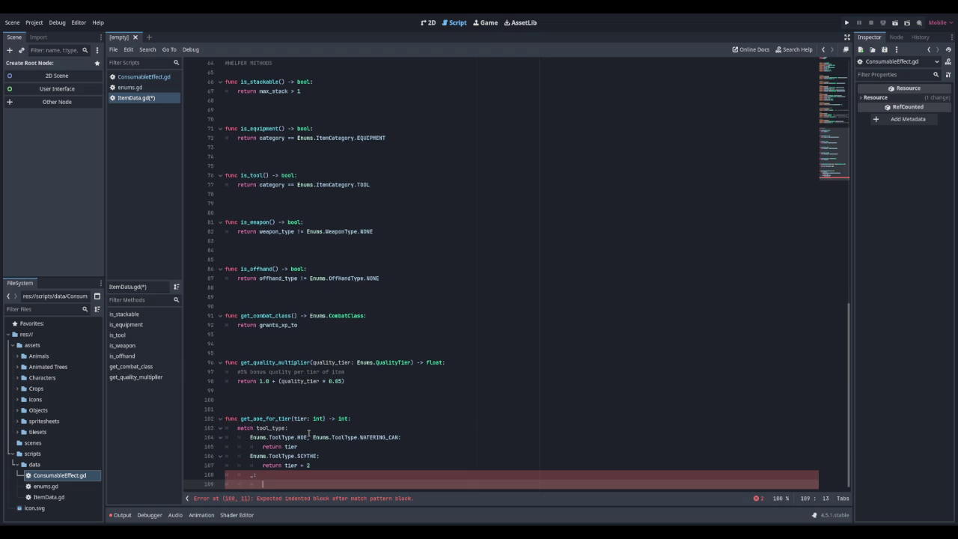
text(return aoe)
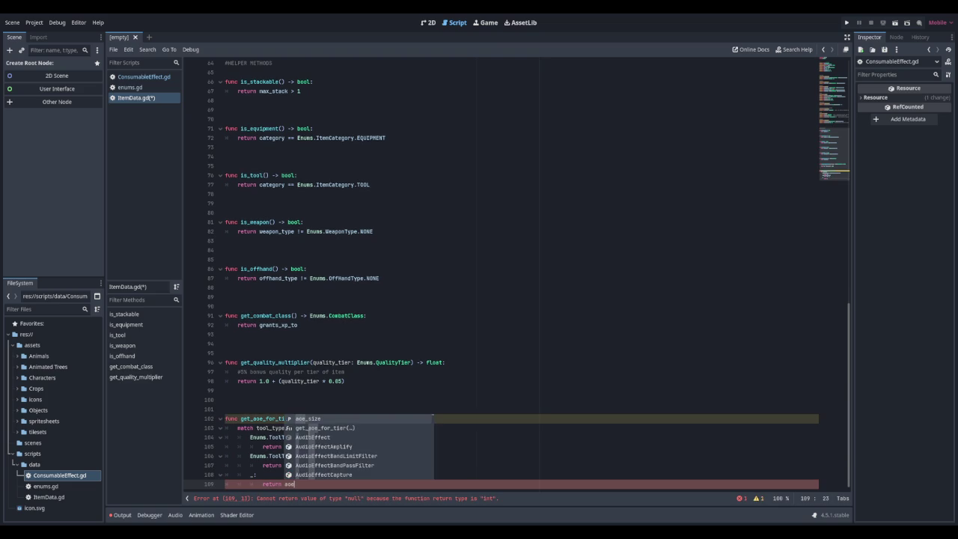
text(_zi)
key(BackSpace)
key(BackSpace)
text(size)
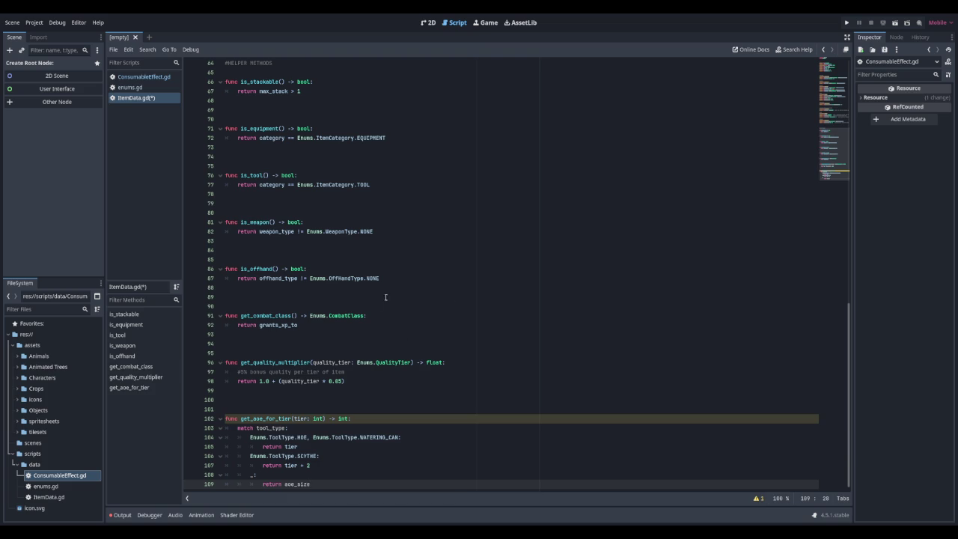
scroll(385, 297, up, 15)
key(ctrl+a)
Step: Save ItemData.gd and look through the enum definitions in enums.gd
key(ctrl+s)
click(366, 274)
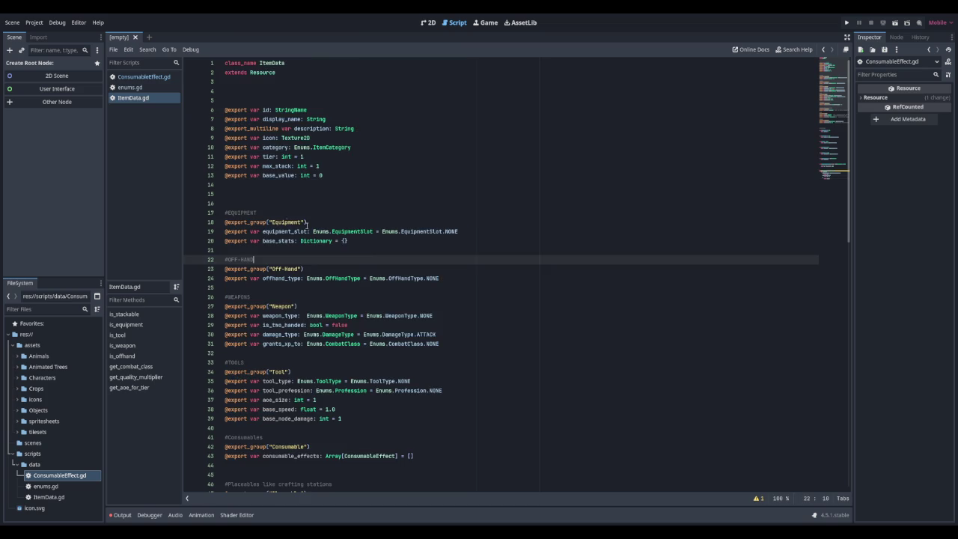
click(130, 87)
scroll(364, 245, up, 20)
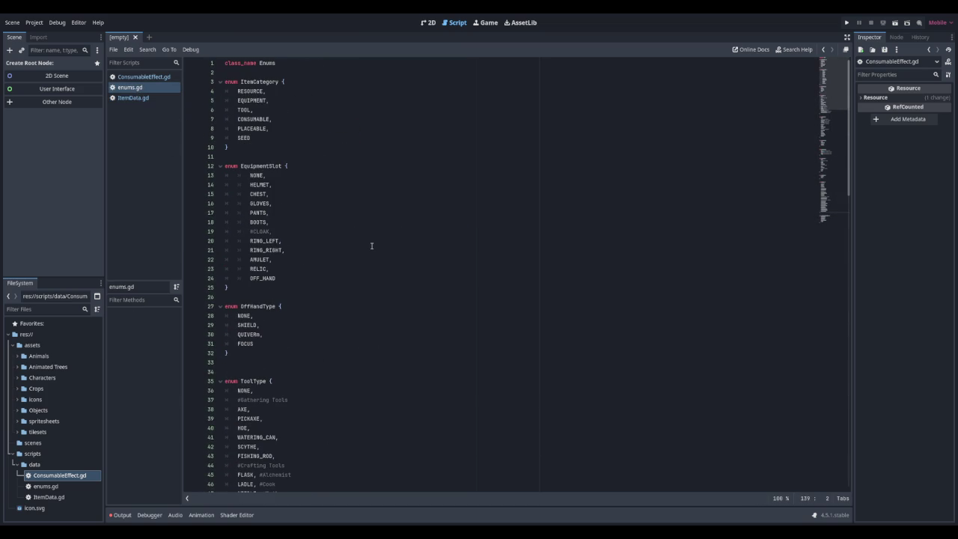
scroll(371, 245, down, 8)
scroll(371, 246, up, 8)
scroll(372, 246, down, 14)
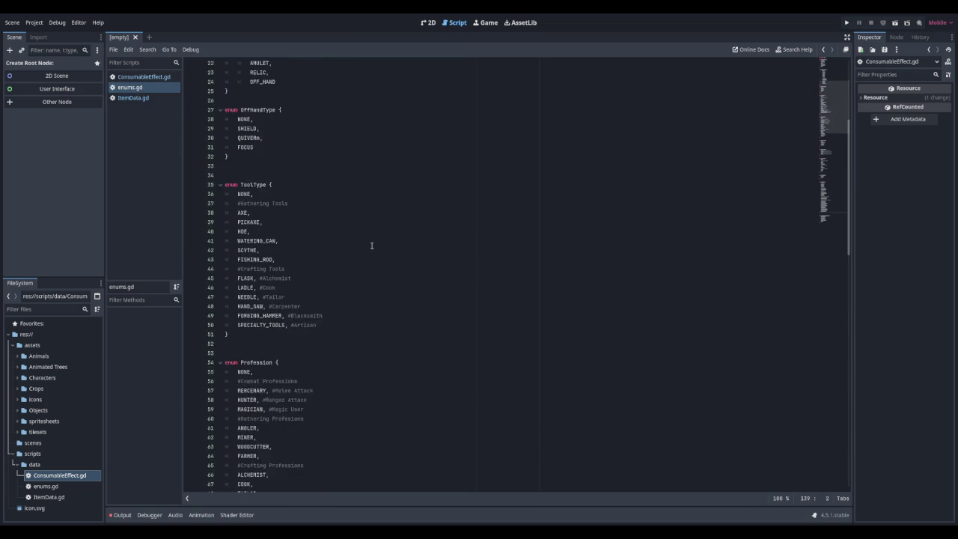
scroll(371, 245, down, 7)
scroll(371, 246, down, 7)
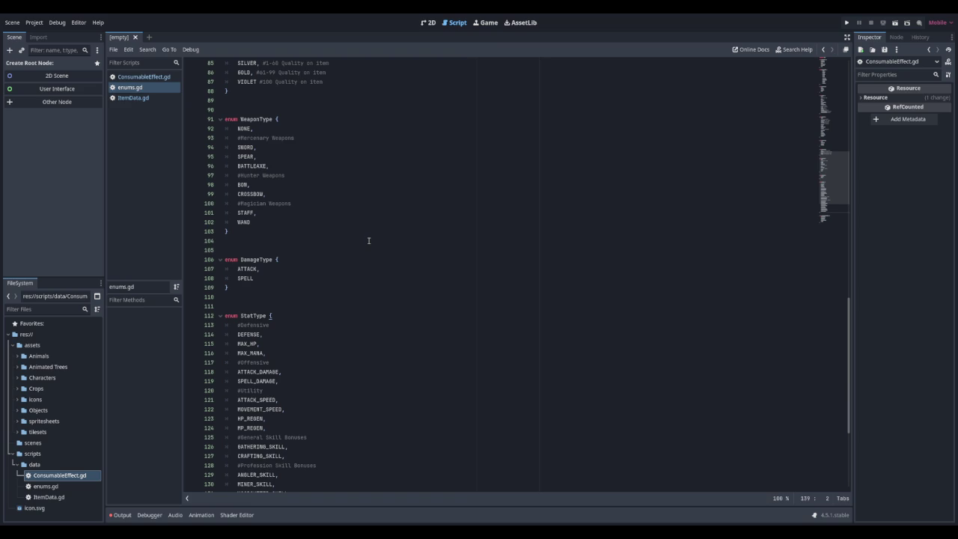
Step: Switch back to ItemData.gd, review it, and select the data folder in FileSystem
click(134, 97)
scroll(360, 234, down, 4)
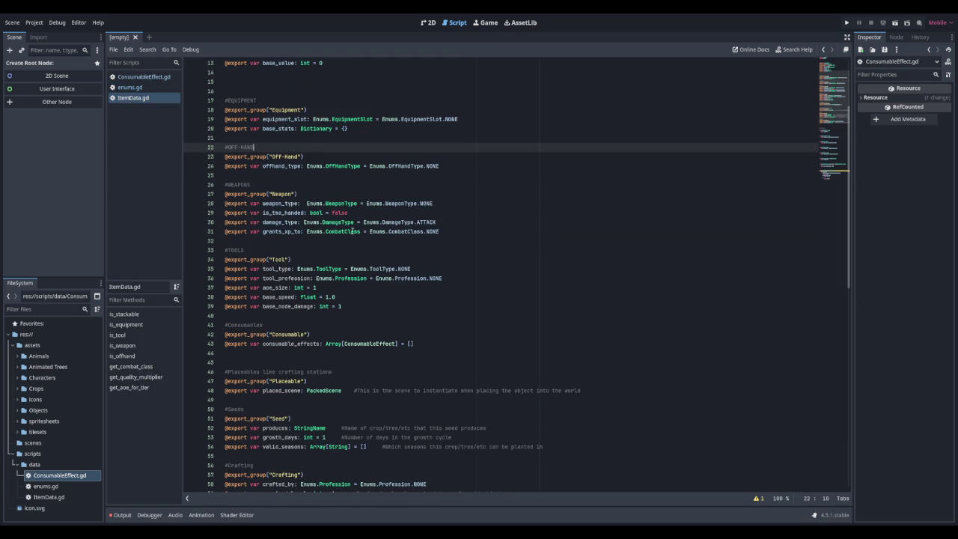
scroll(338, 173, down, 4)
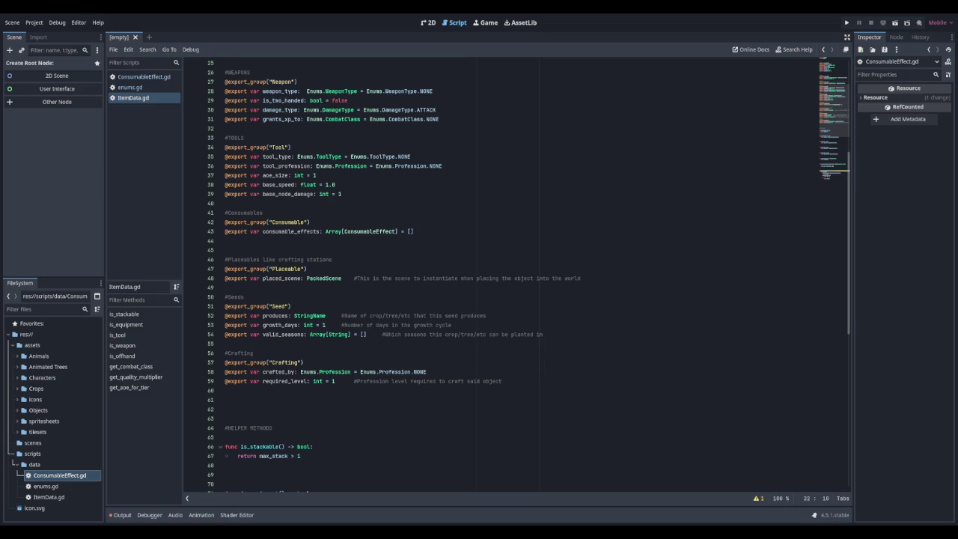
scroll(516, 270, down, 3)
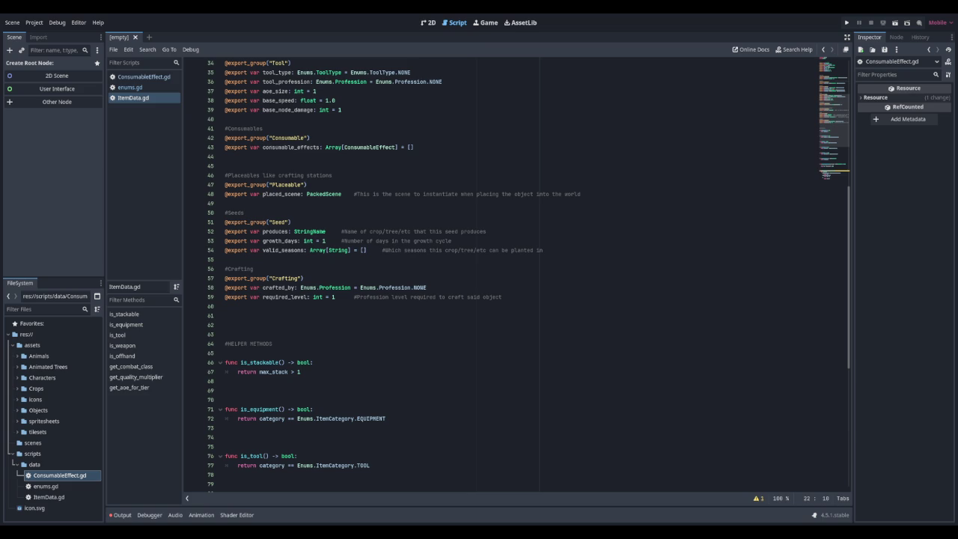
click(35, 464)
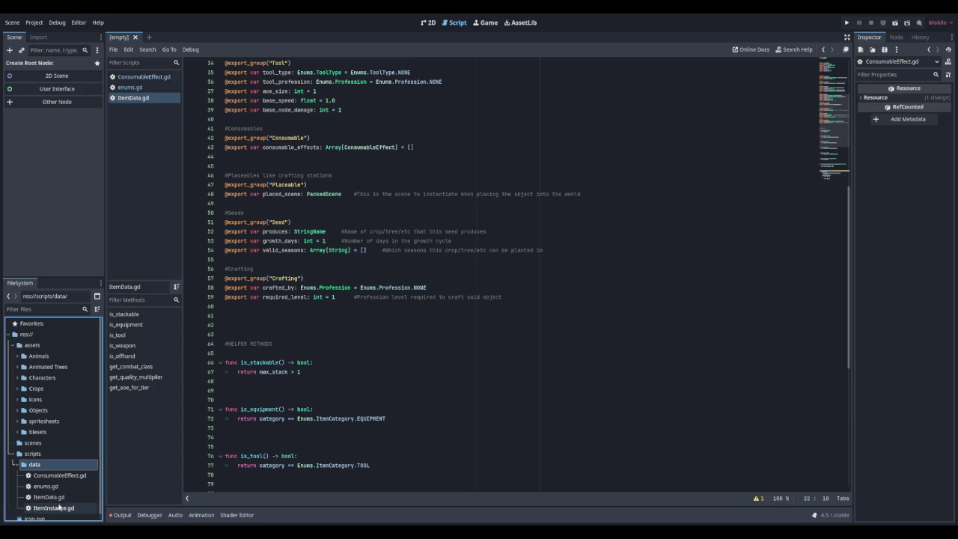
Step: Open ItemInstance.gd and add class_name ItemInstance above extends RefCounted
double_click(60, 507)
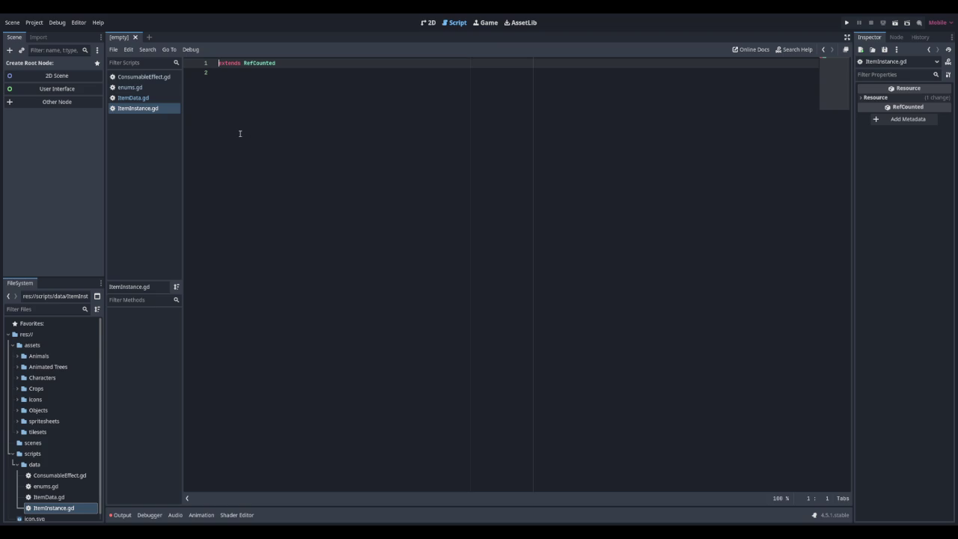
key(Return)
key(Up)
text(clas)
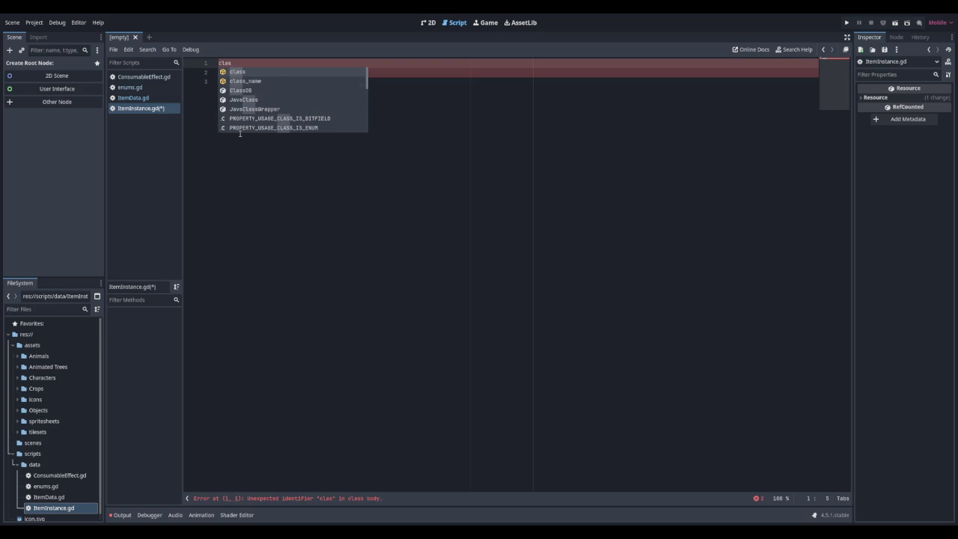
text(s_name )
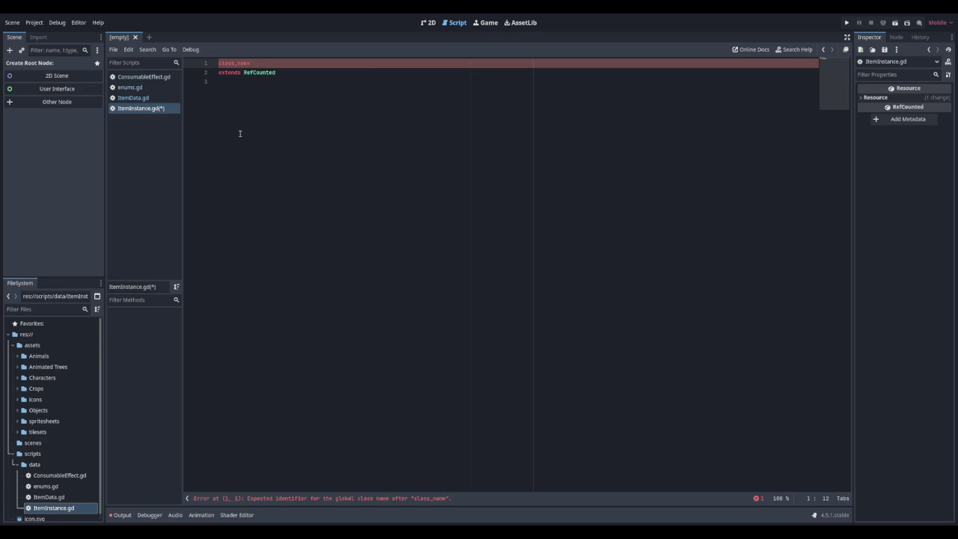
text(ItemInstance)
Step: Declare var data: ItemData, var quality: int = 0 and var stack_count: int = 1
key(Down)
key(Down)
key(Return)
key(Return)
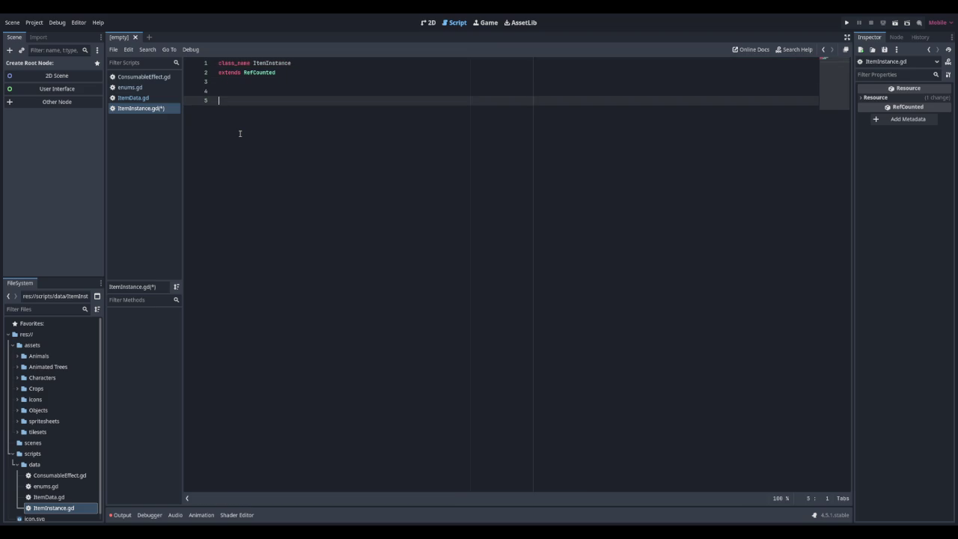
text(var data)
text(: ItemD)
key(Return)
key(Return)
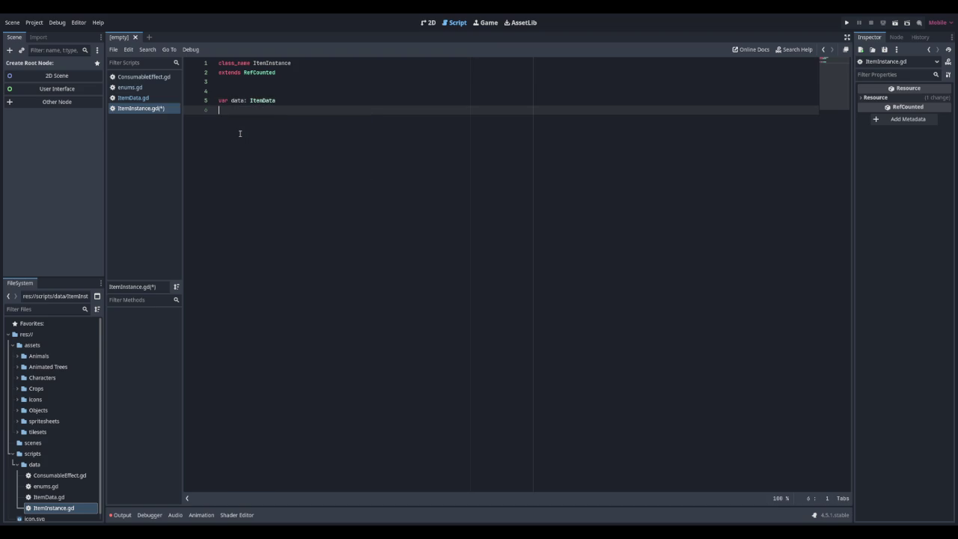
text(var quali)
text(ty)
text(: )
text(int = 0)
key(Return)
text(var s)
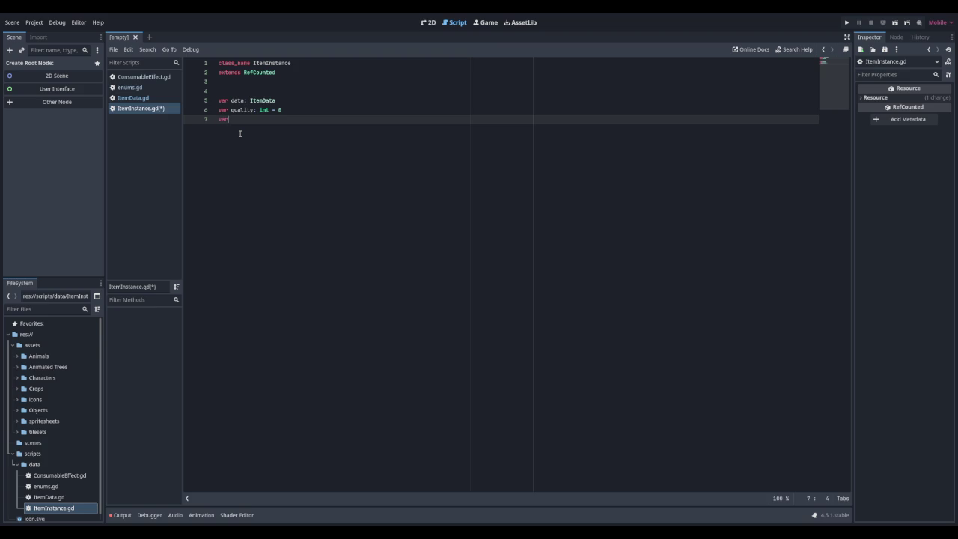
text(tack_count: )
text(int = 1)
Step: Add comments: reference to the static definition, ranges 0-100, and stack_count's max stack
key(Up)
key(Up)
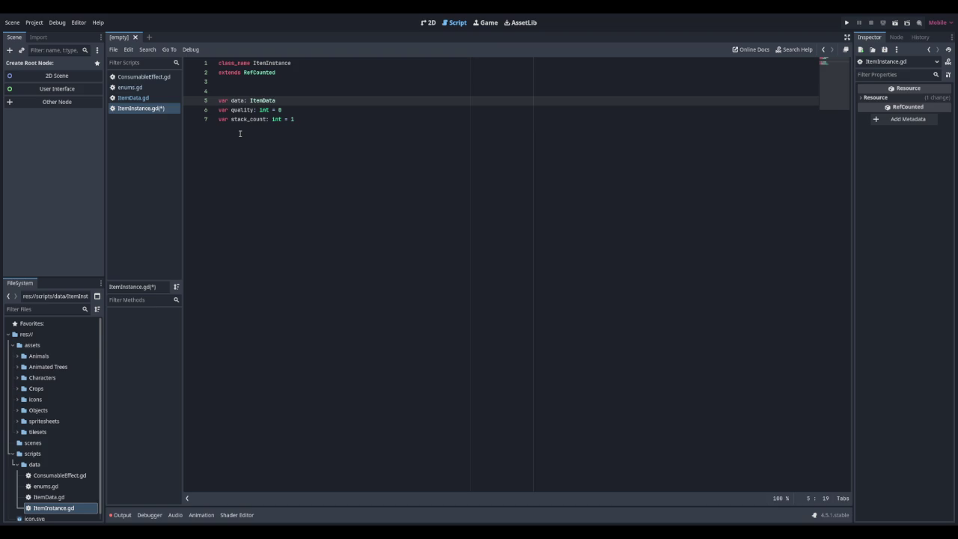
text(#Reference to the static definition)
key(Down)
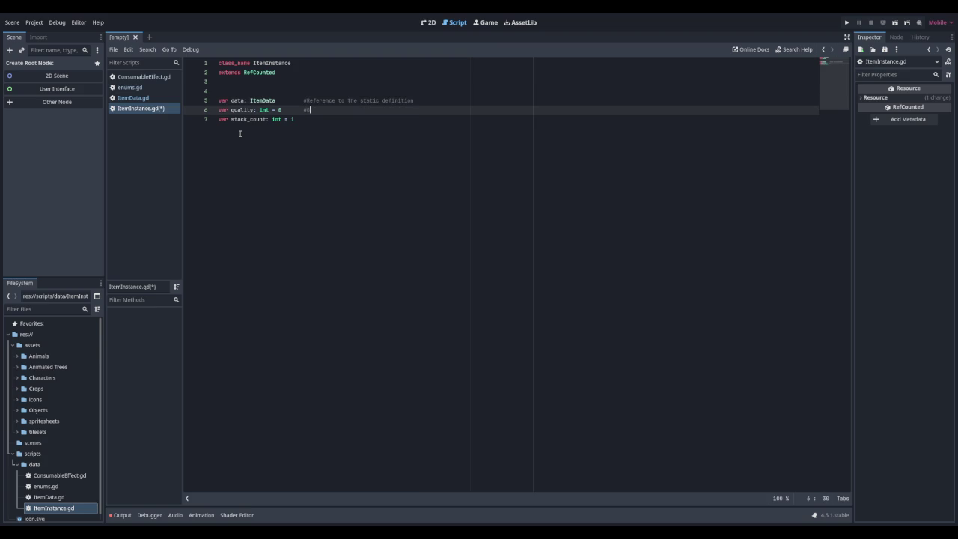
text(Ranges from )
text(0-100)
key(Down)
text(#)
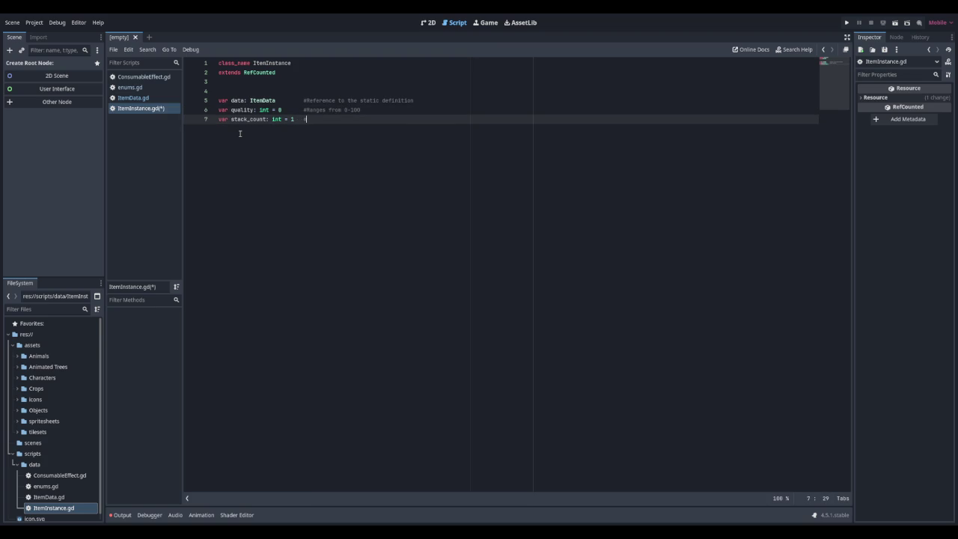
text(1)
text(gen)
text(data)
text(max)
text(stack)
Step: Complete the stack_count comment with data.max_stack and add a new line below
key(Return)
key(Return)
key(Return)
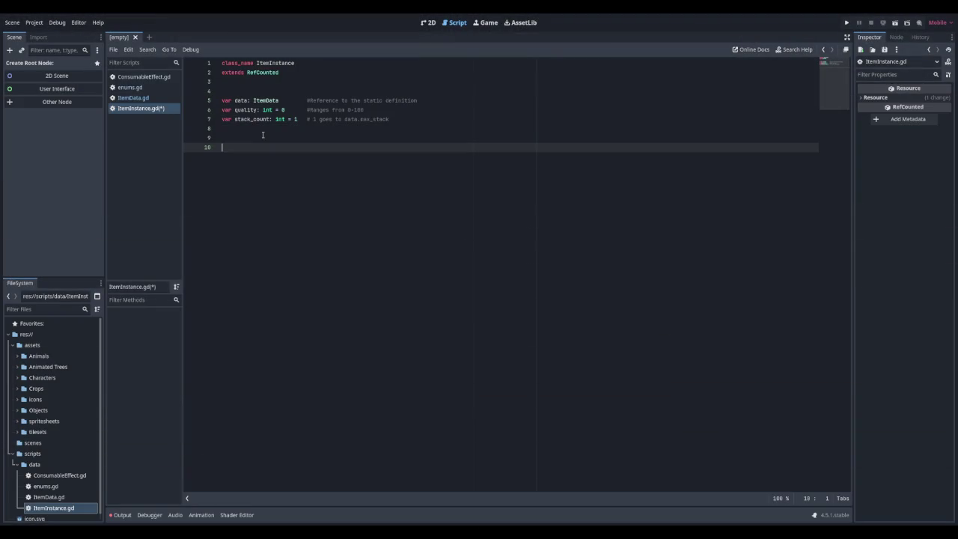
Step: Write _init(item_data: ItemData = null, item_quality: int = 0, count: int = 1)
text(func _init(item_data)
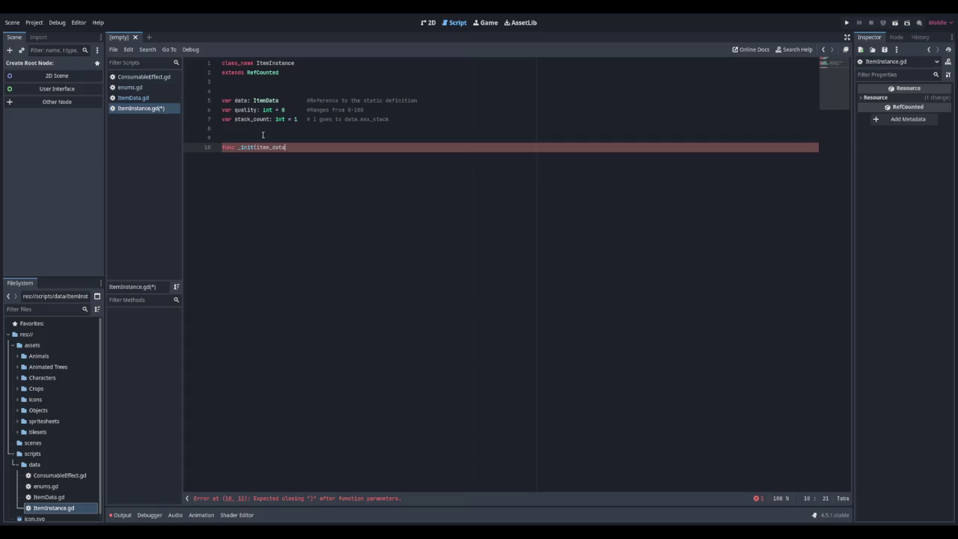
text(ItemData)
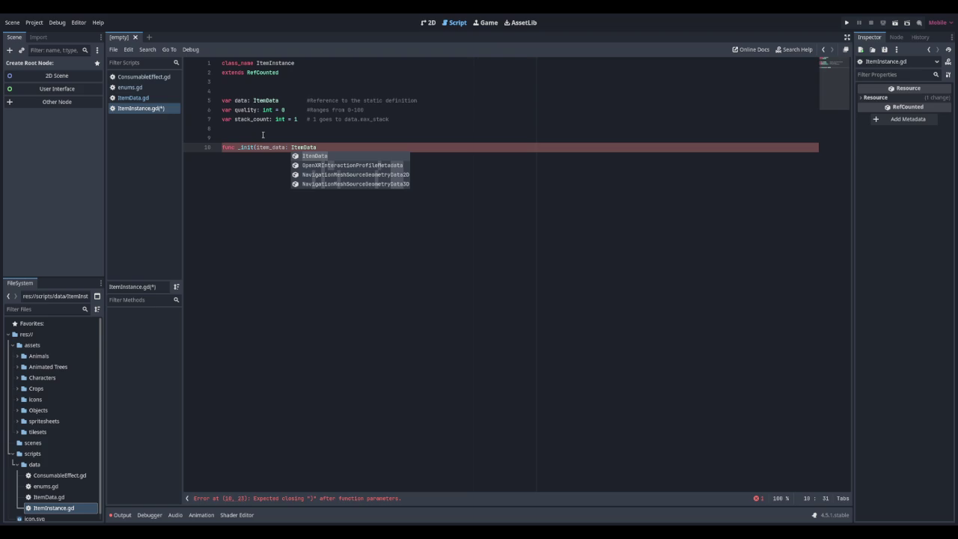
text( = null,)
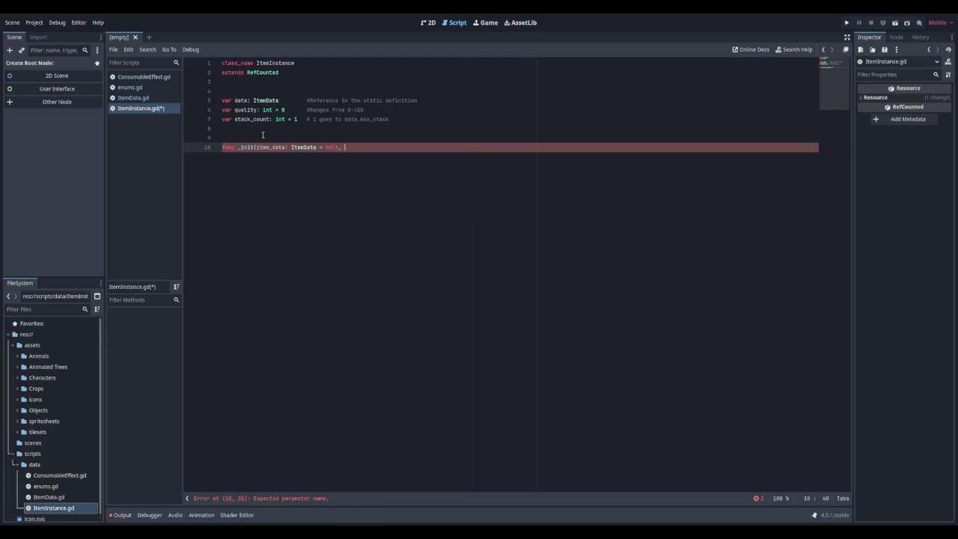
text(item_q)
text(uality)
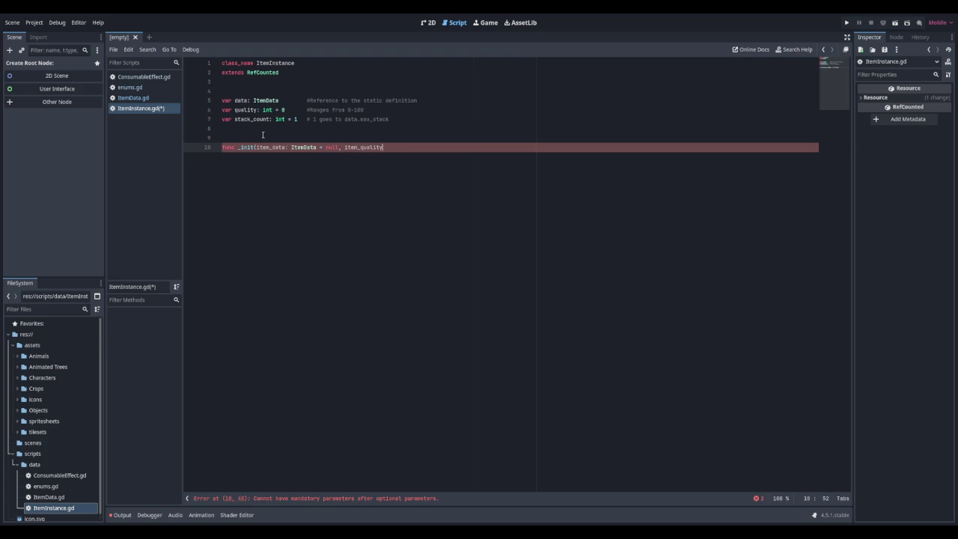
text(: int = 0, )
text(coun)
key(BackSpace)
text(: int = 1):)
key(Return)
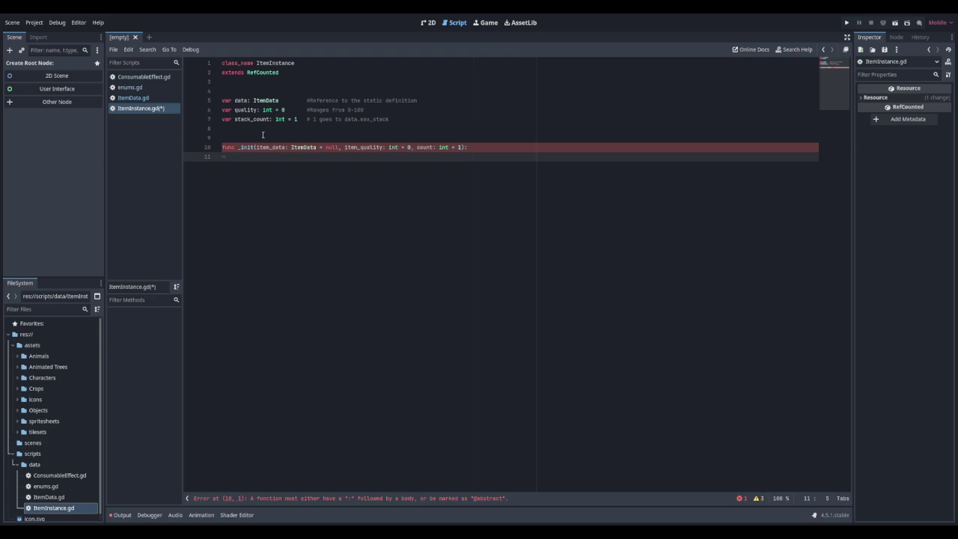
text(d)
Step: Assign data = item_data and quality = clampi(item_quality, 0, 100) in _init
key(BackSpace)
text(data = item)
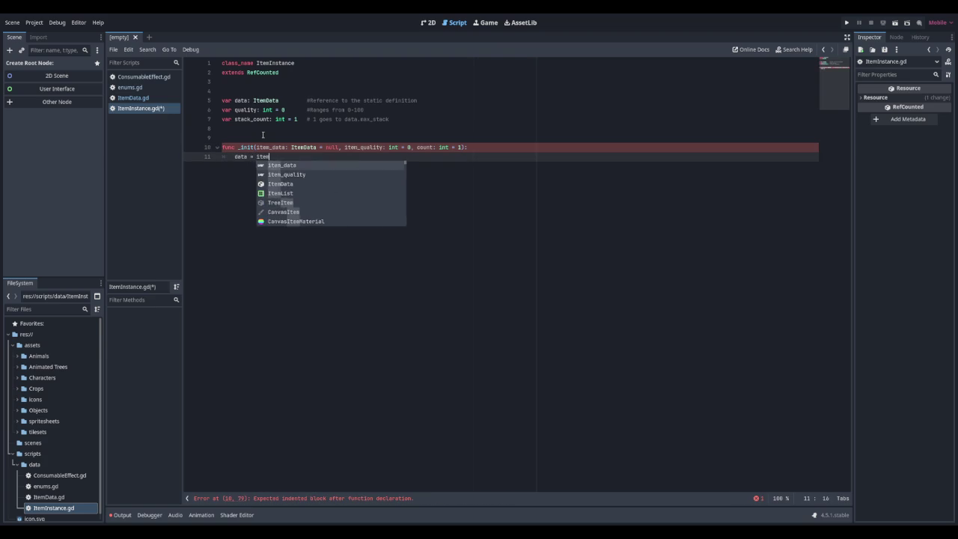
key(Return)
key(Return)
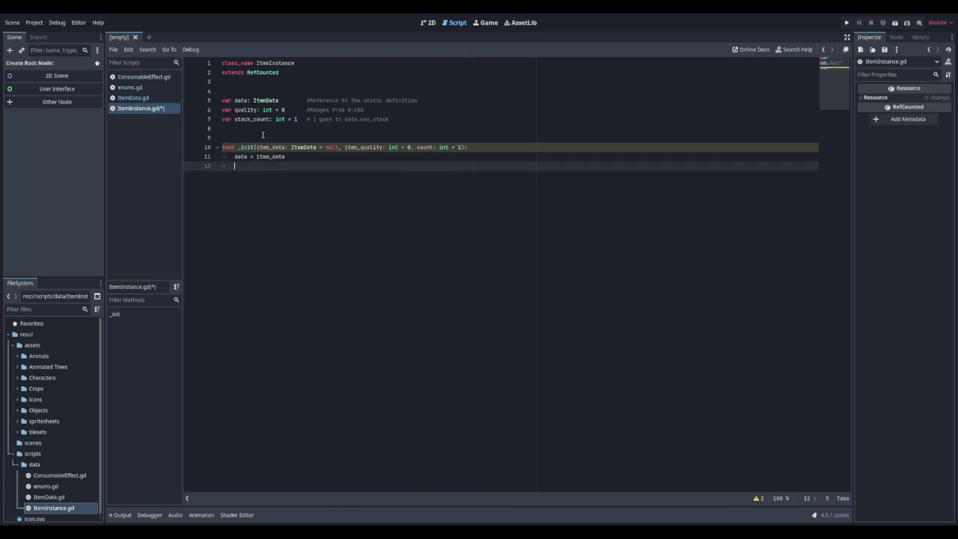
text(quality)
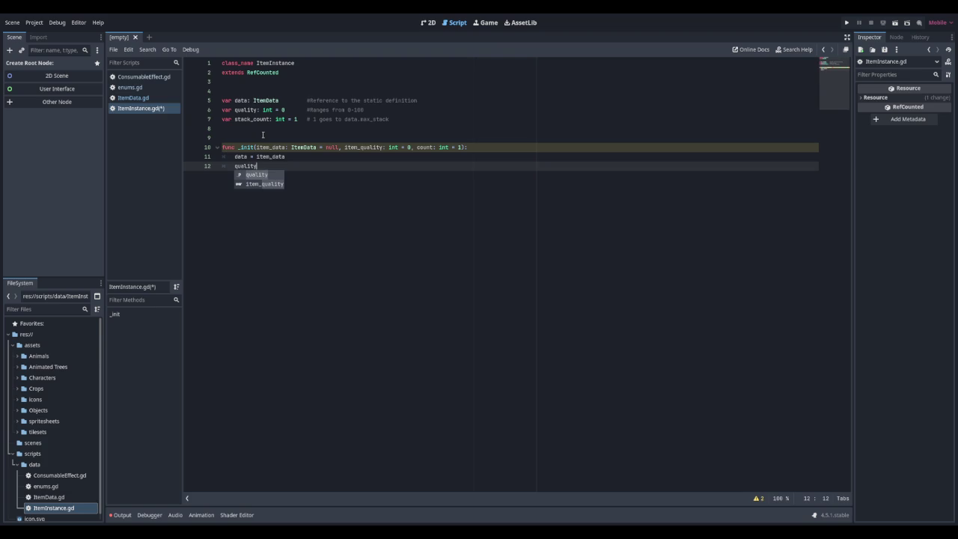
text( = c)
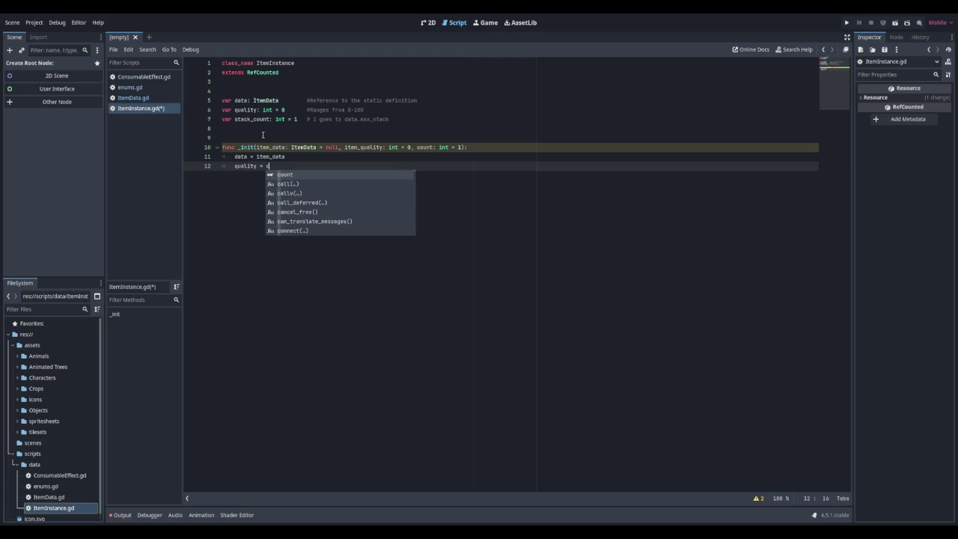
text(lampi)
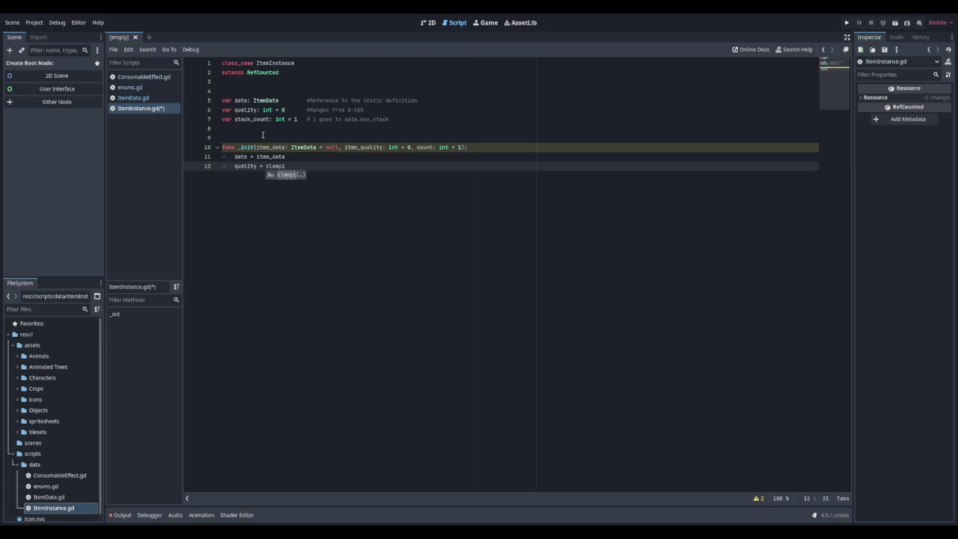
key(Return)
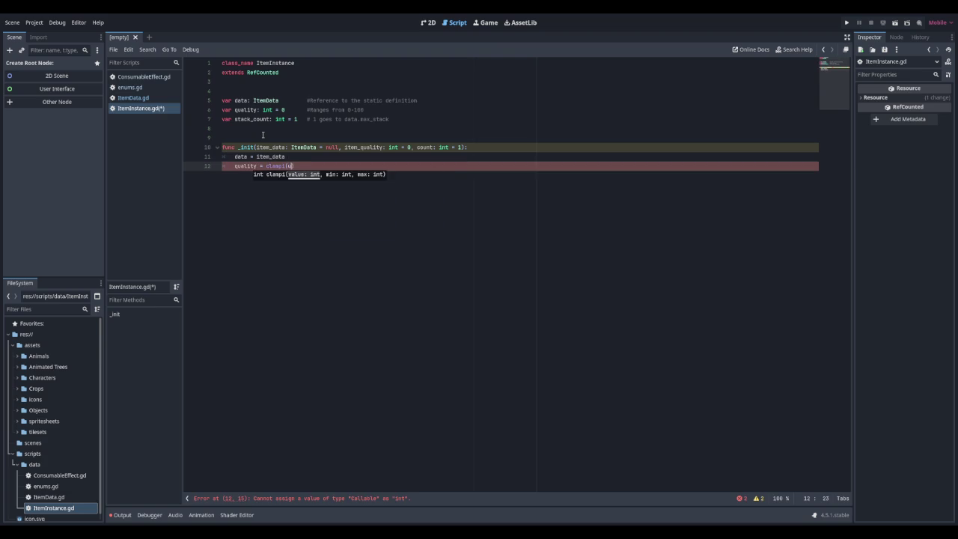
text(item_quality)
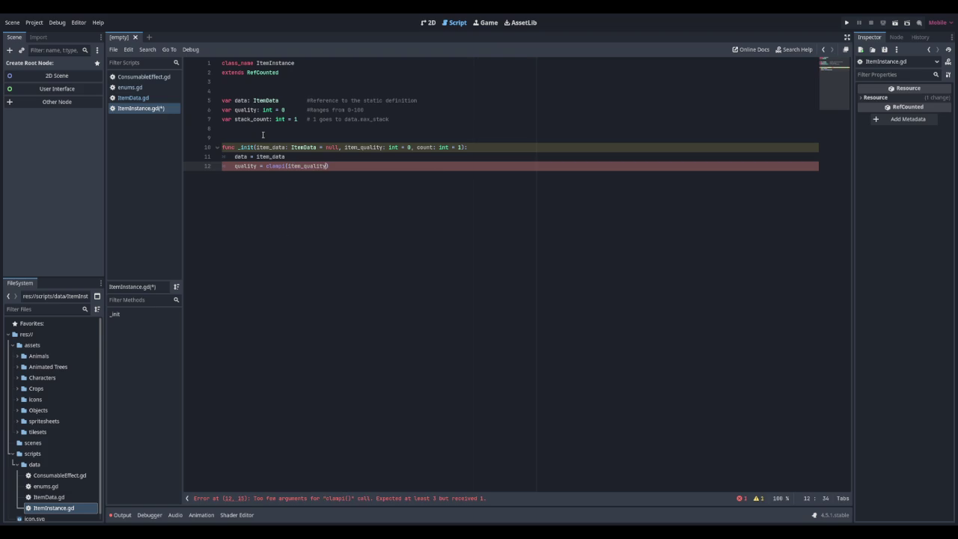
text(, 0, )
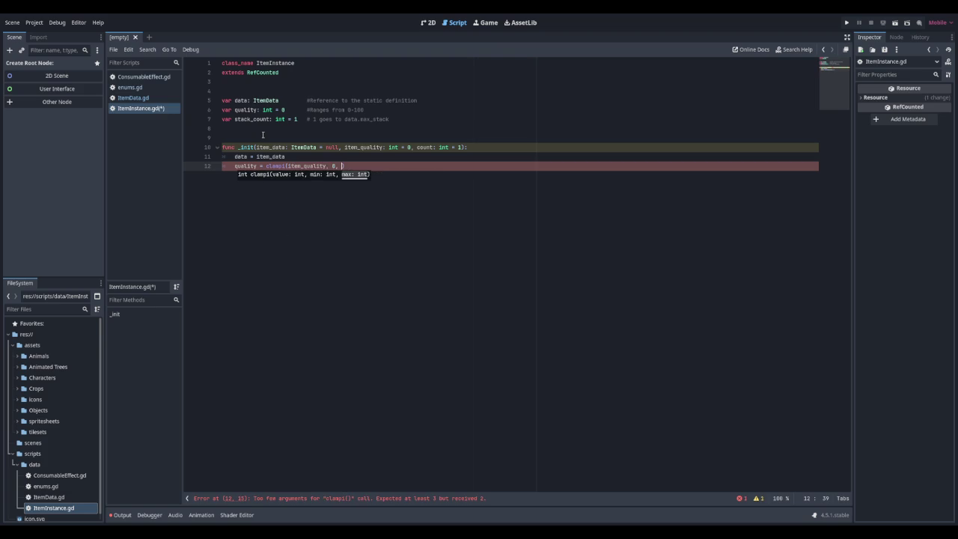
text(100)
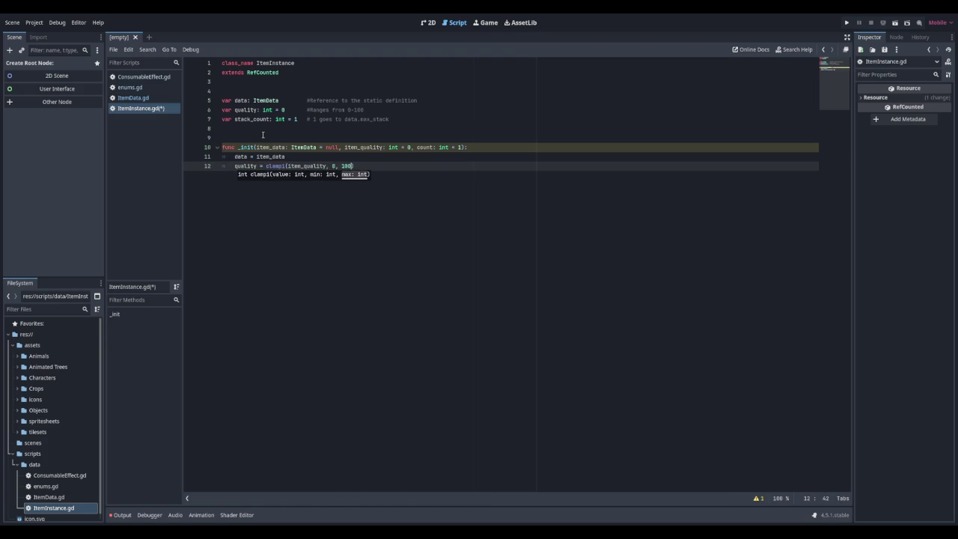
key(Return)
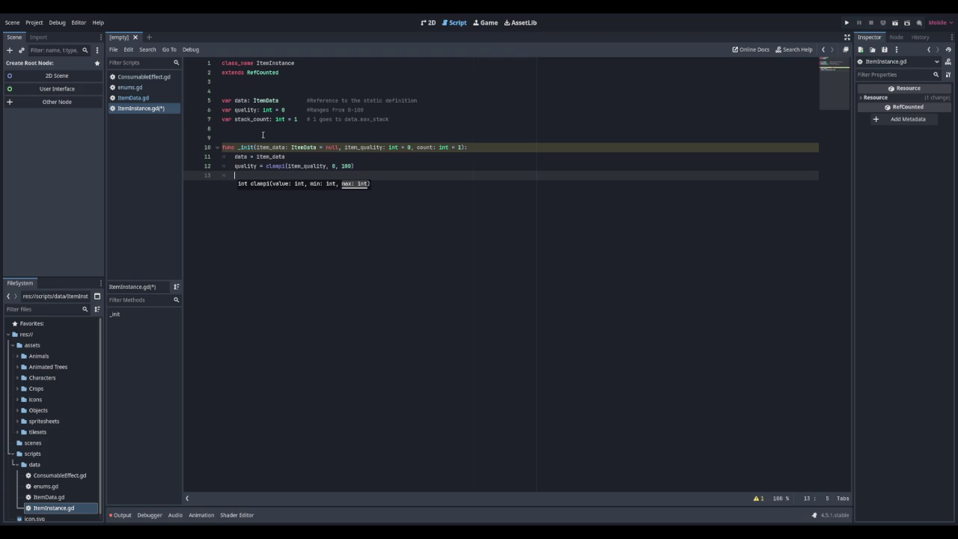
Step: If data exists, clamp stack_count to 1..data.max_stack; otherwise set stack_count = count
text(if data)
text(:)
key(Return)
text(stack_count )
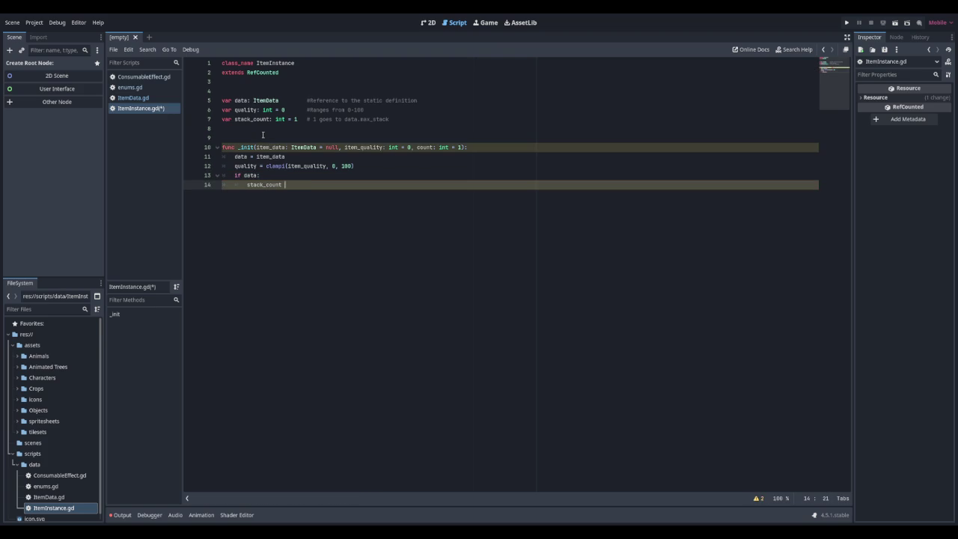
text(= clampi)
text((count, )
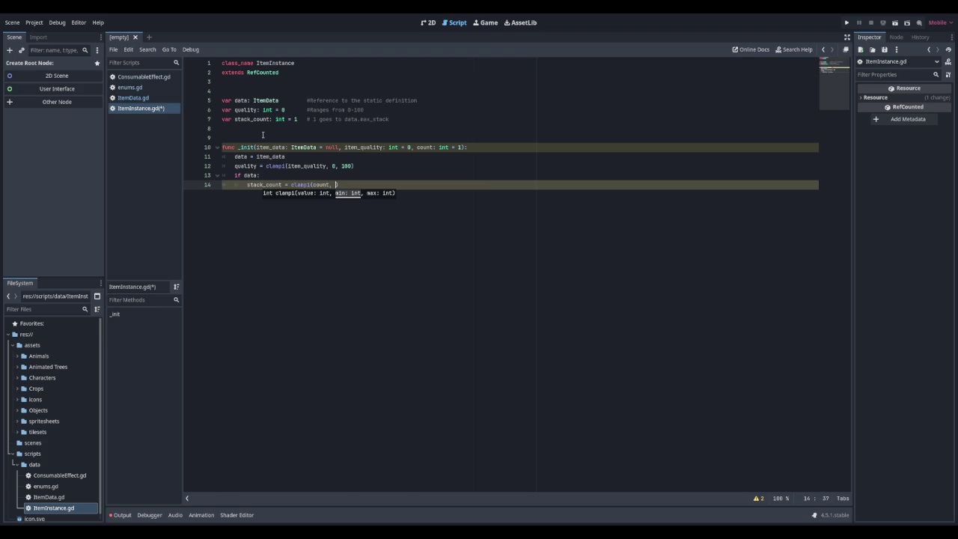
text(1, data.max)
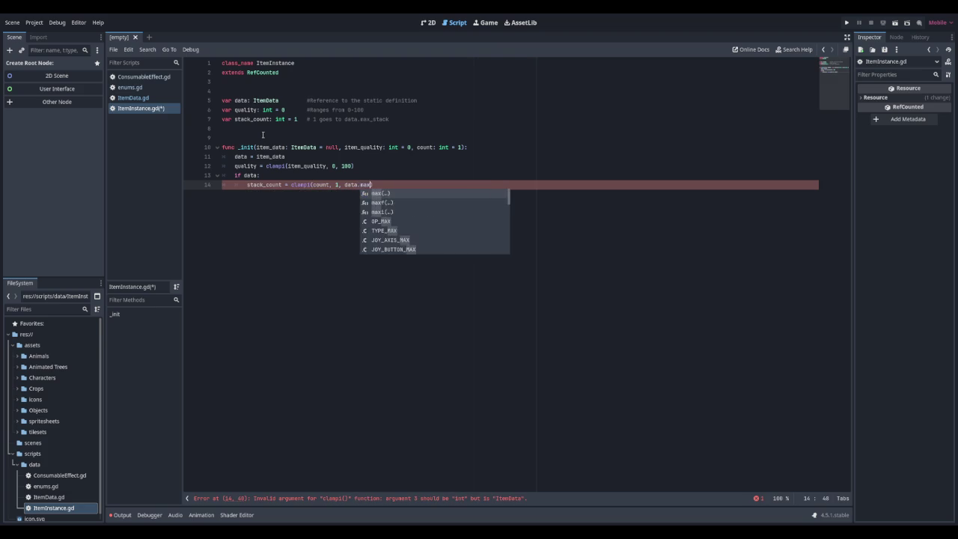
text(_stack)
key(Return)
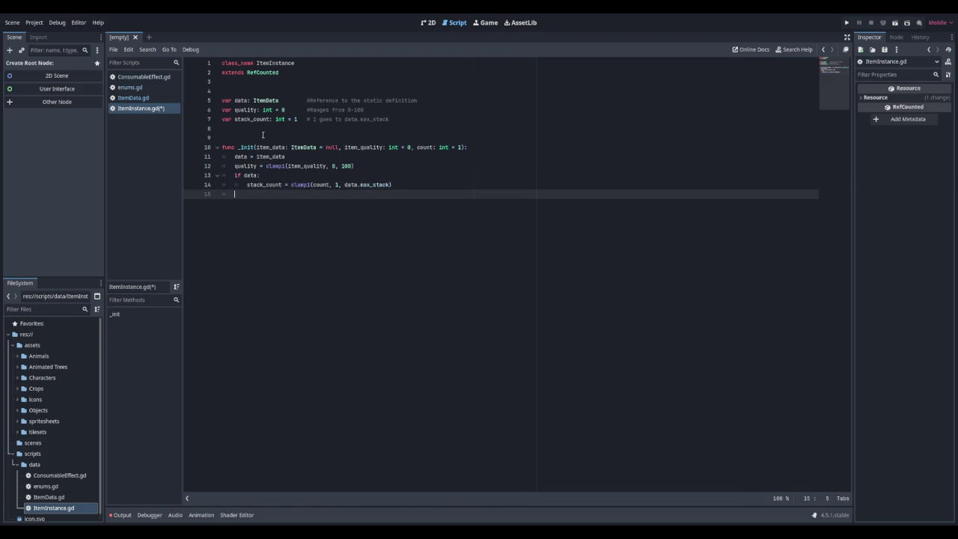
text(else:)
key(Return)
text(stack_count )
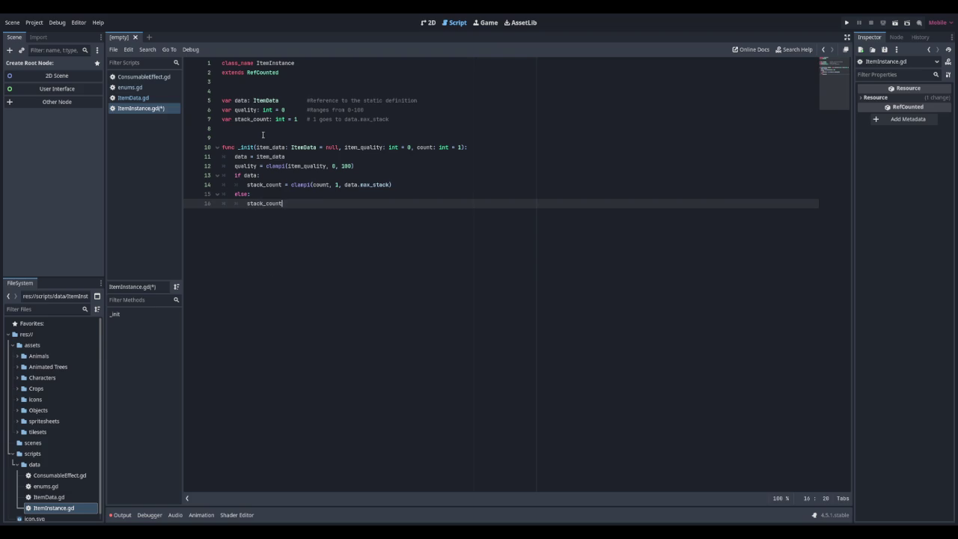
text(= count)
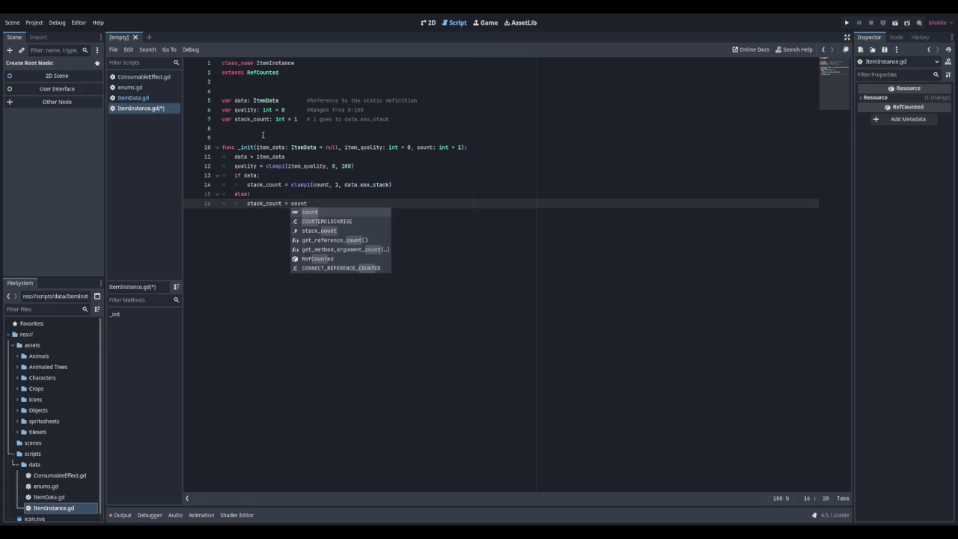
key(Escape)
key(Return)
key(Return)
key(Return)
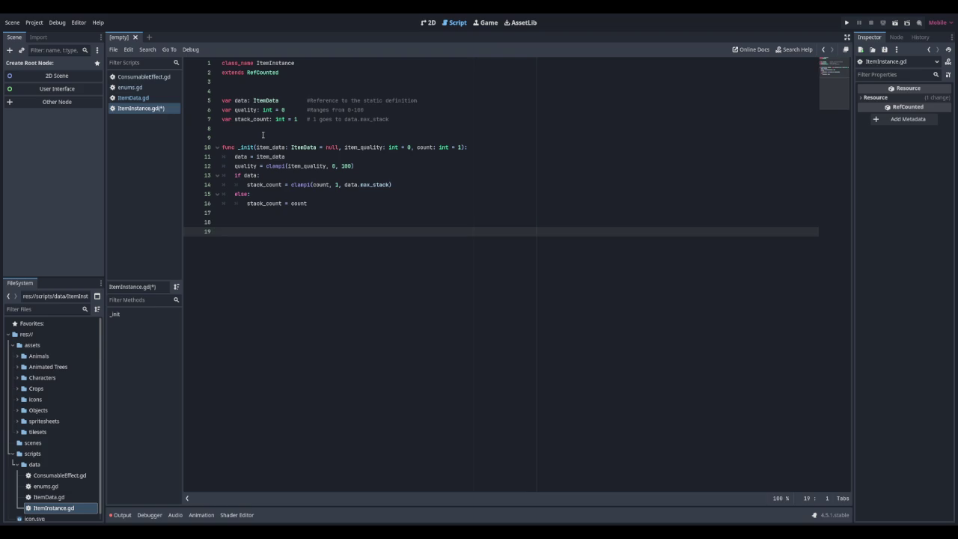
Step: Add get_quality_tier() -> Enums.QualityTier with a quality >= 100 branch returning VIOLET
key(Return)
text(func get_quality_tier)
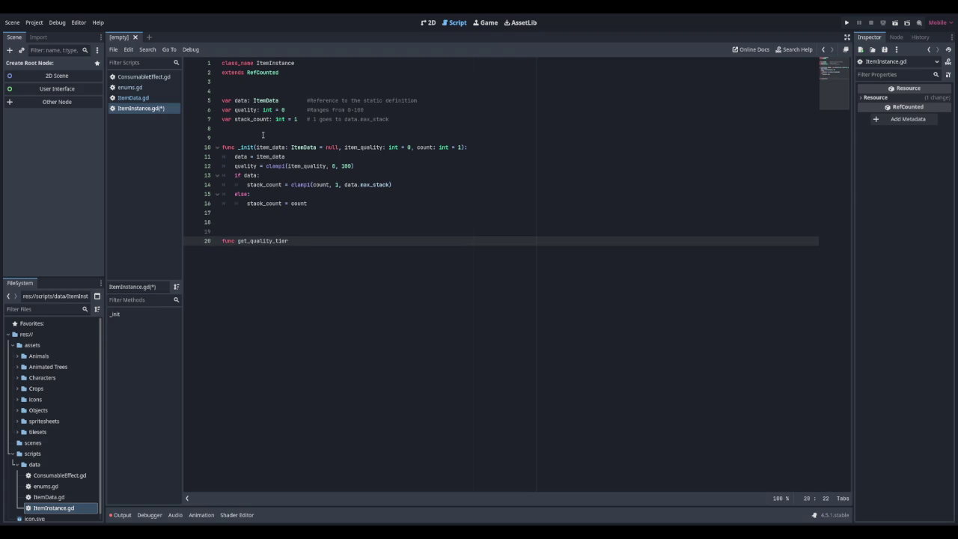
text(() -)
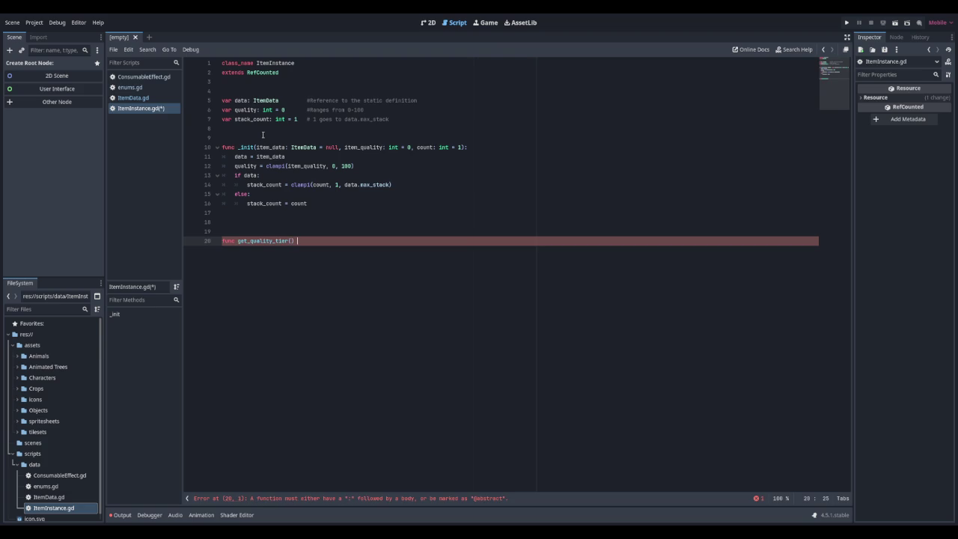
text(> Enums.)
text(QualityTier)
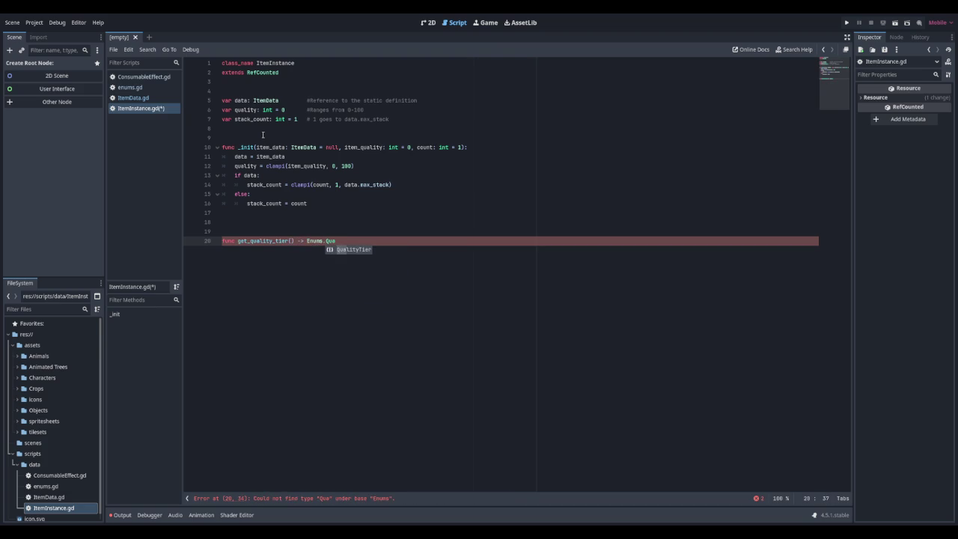
text(:)
key(Return)
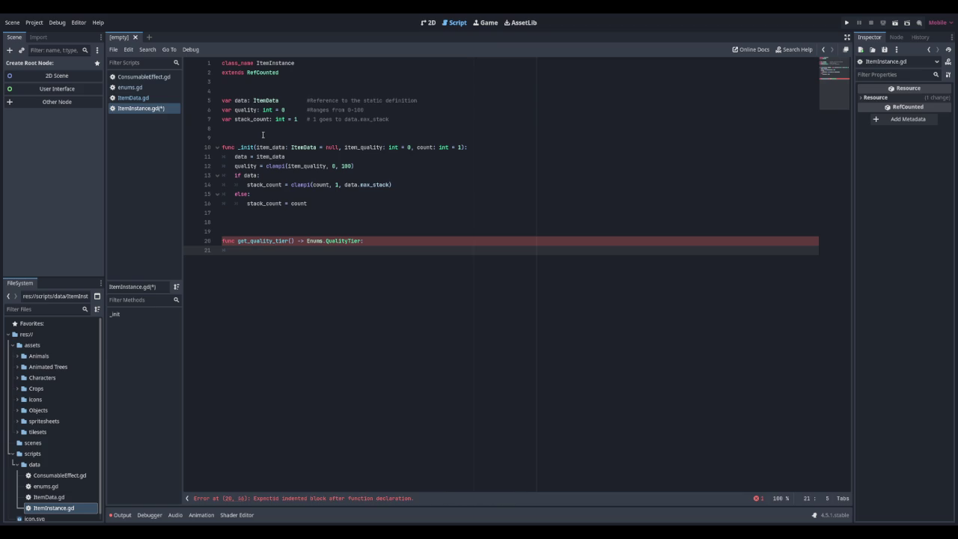
text(if quality)
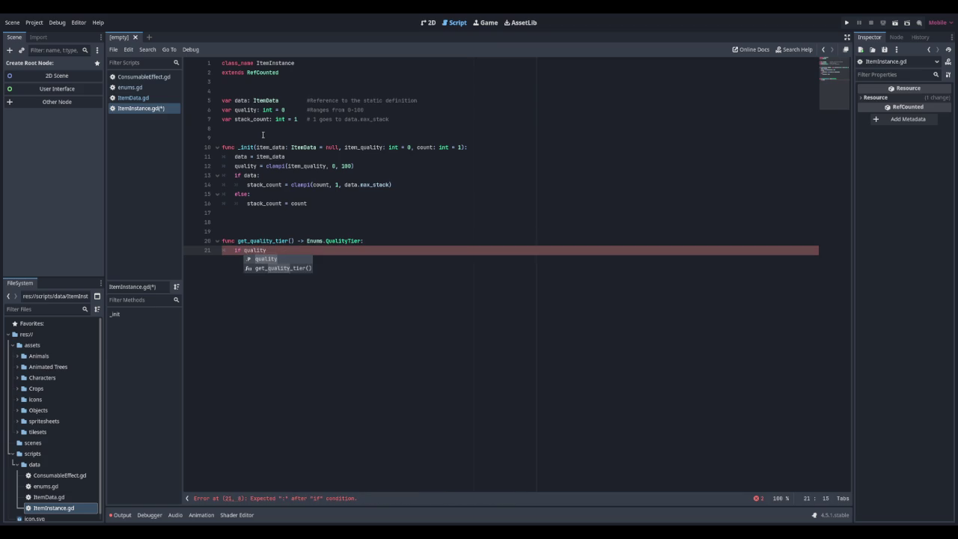
text( >)
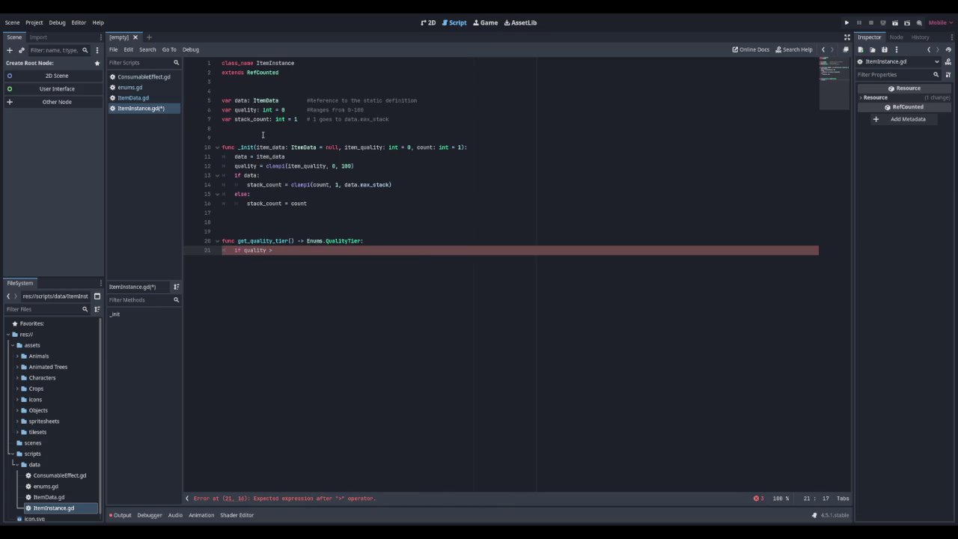
text(= 100:)
key(Return)
text(eturn Enums.)
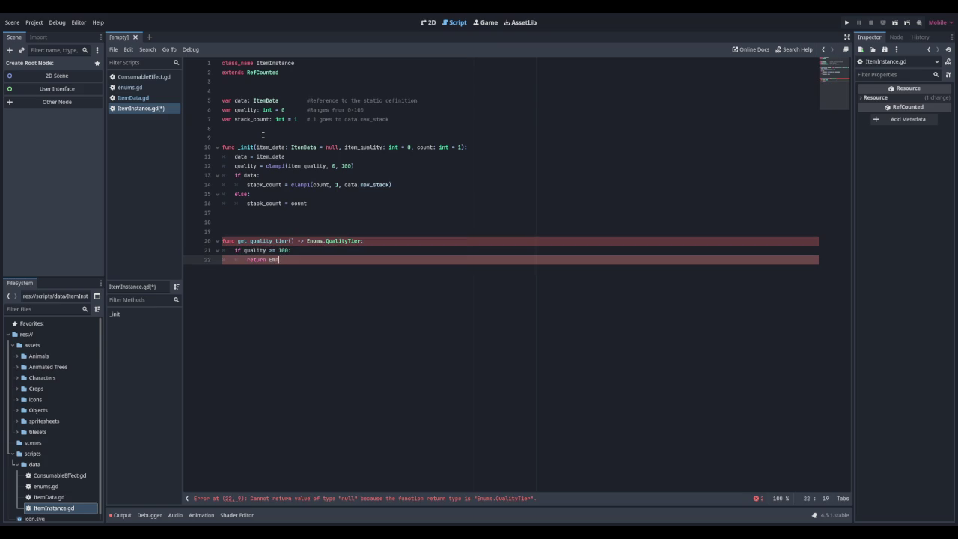
text(Quality.V)
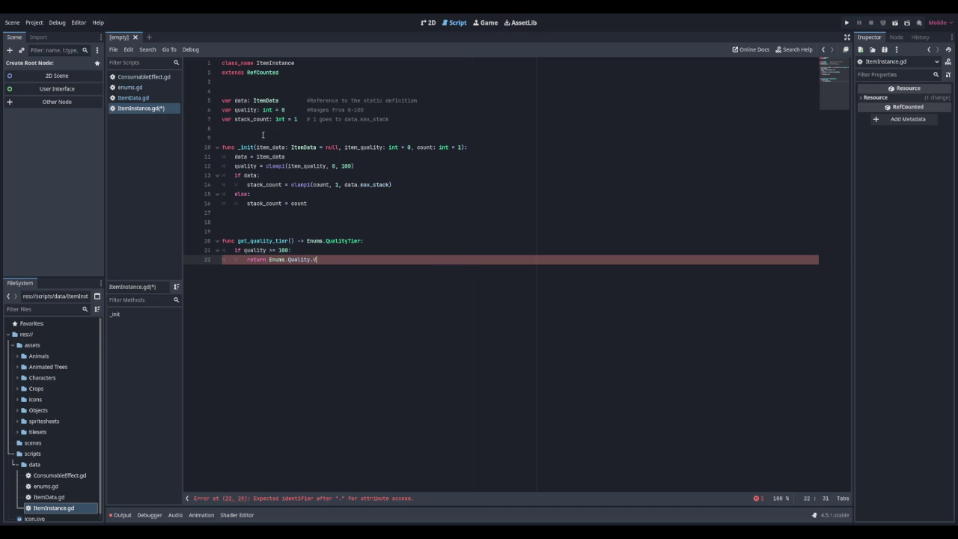
text(IOLET)
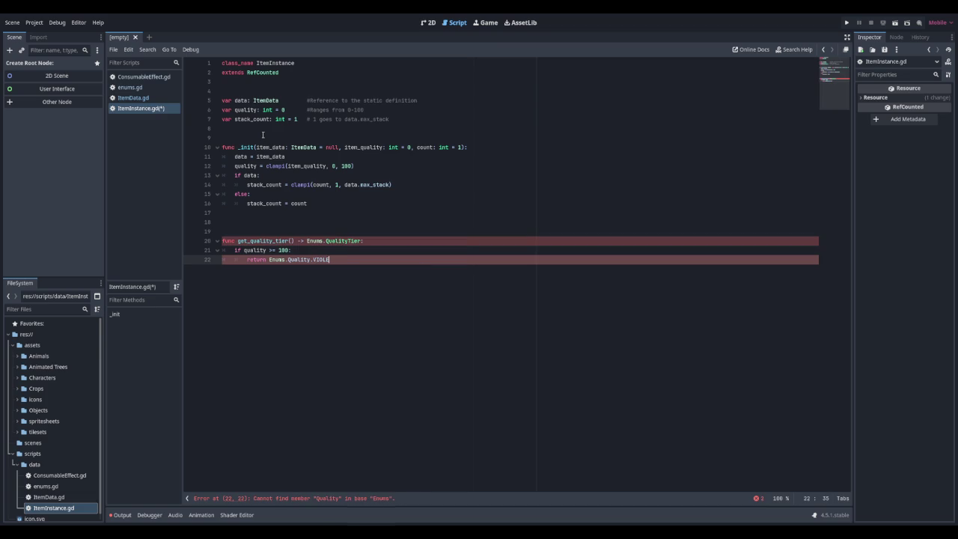
key(Return)
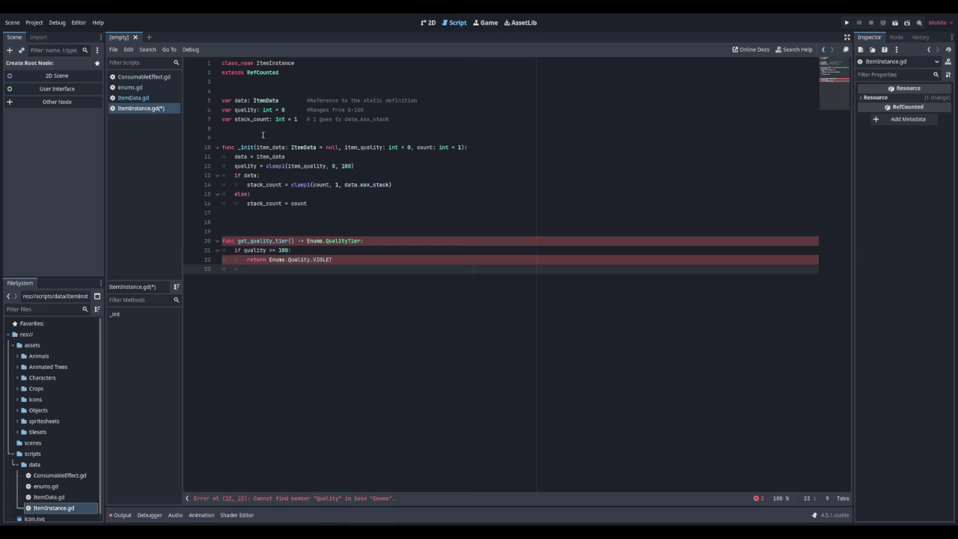
Step: Add an elif quality >= 61 branch returning GOLD and fix VIOLET to Enums.QualityTier
text(elif)
text(quality)
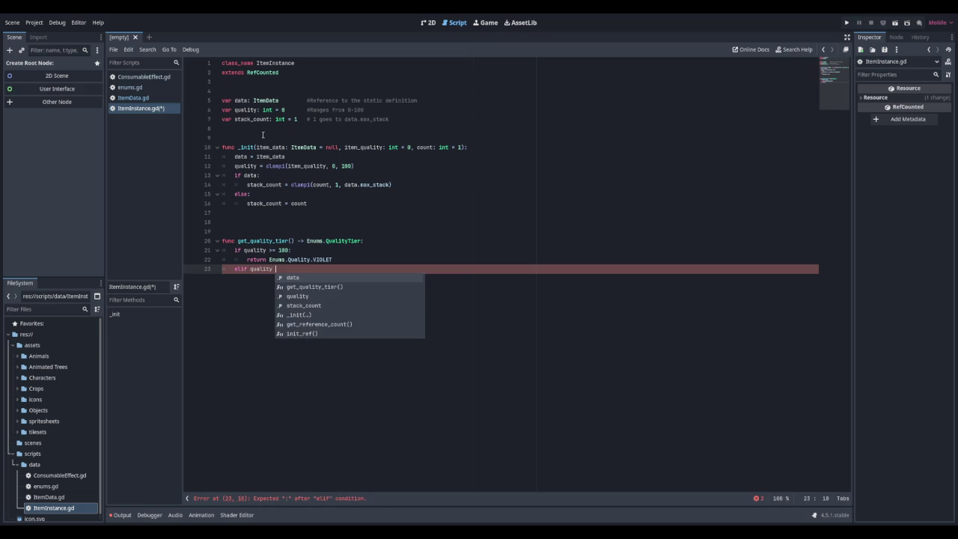
text( >= )
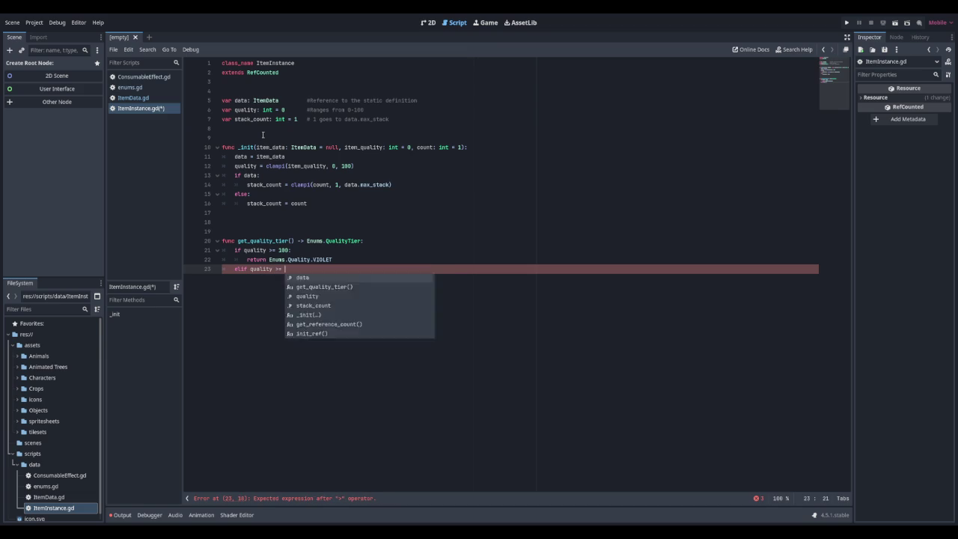
text(61:)
key(Return)
text(ret)
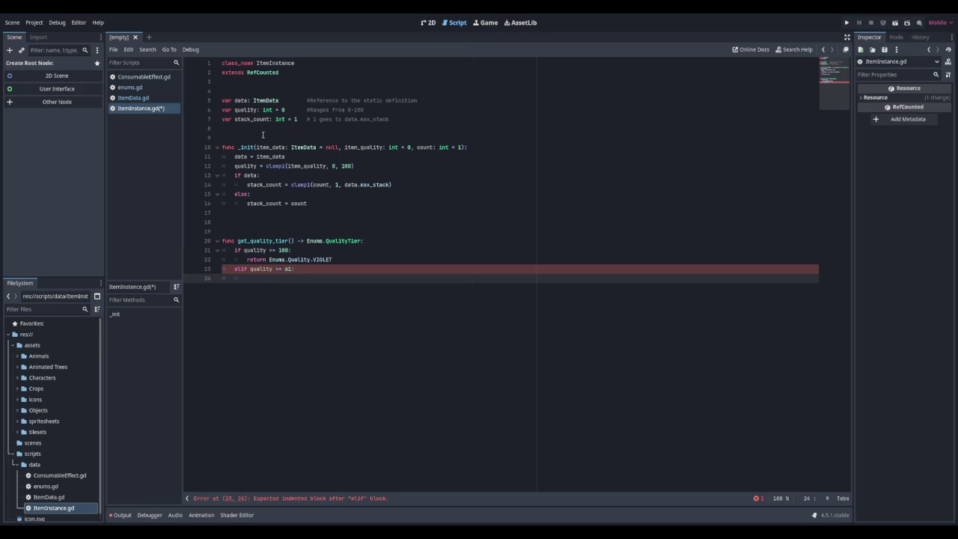
text(urn Enums.)
text(Q)
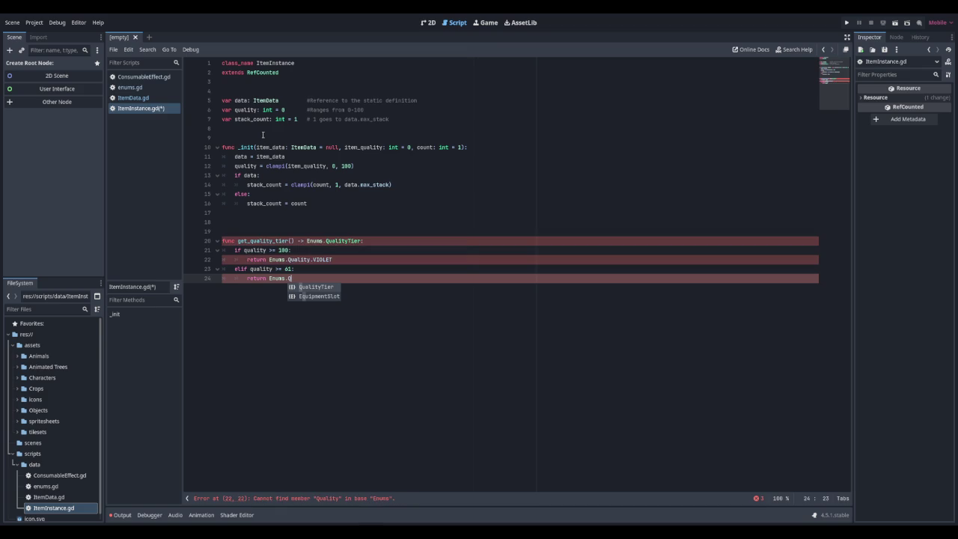
key(Return)
key(Up)
key(Up)
key(Left)
key(Left)
key(Left)
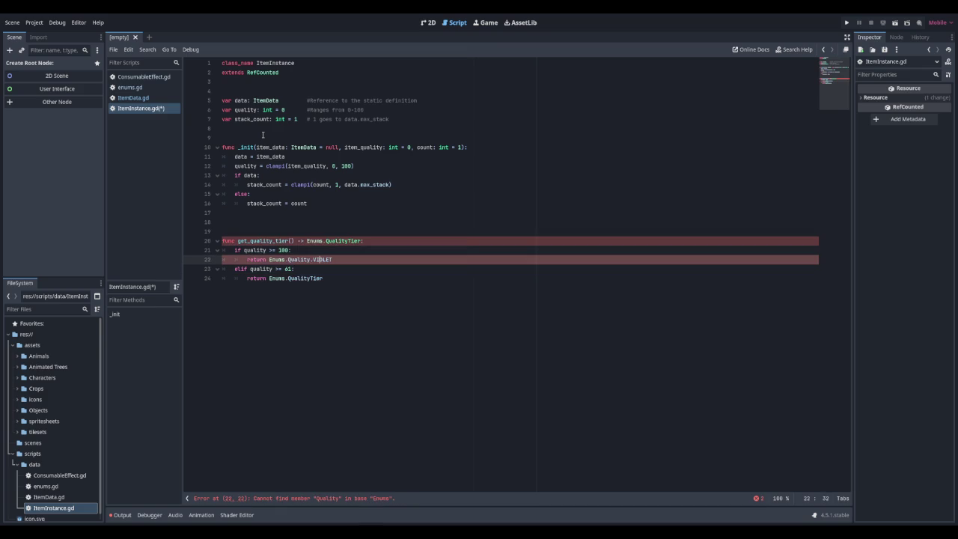
text(Tier)
key(Down)
key(Down)
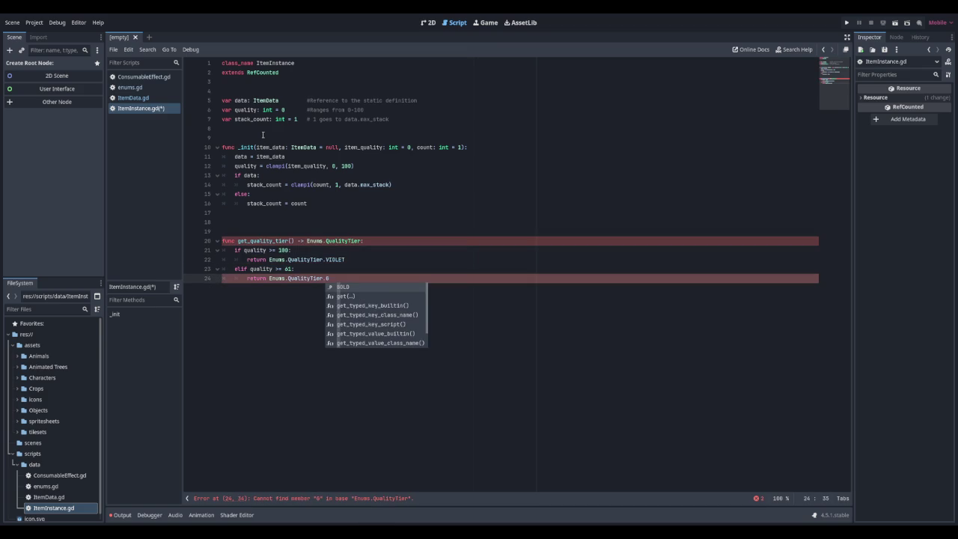
key(Return)
key(Return)
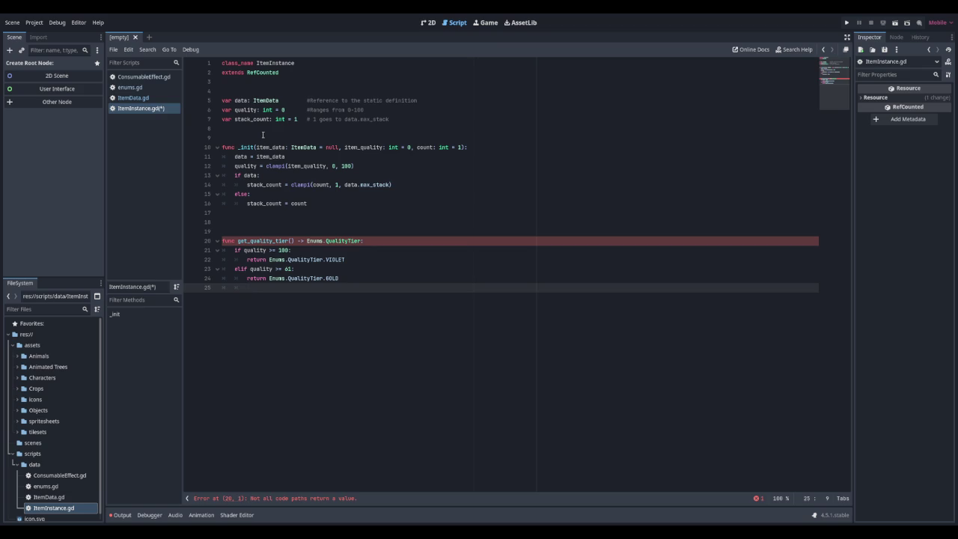
Step: Start a third branch, elif quality >= 1, and check the tiers in enums.gd
text(elif)
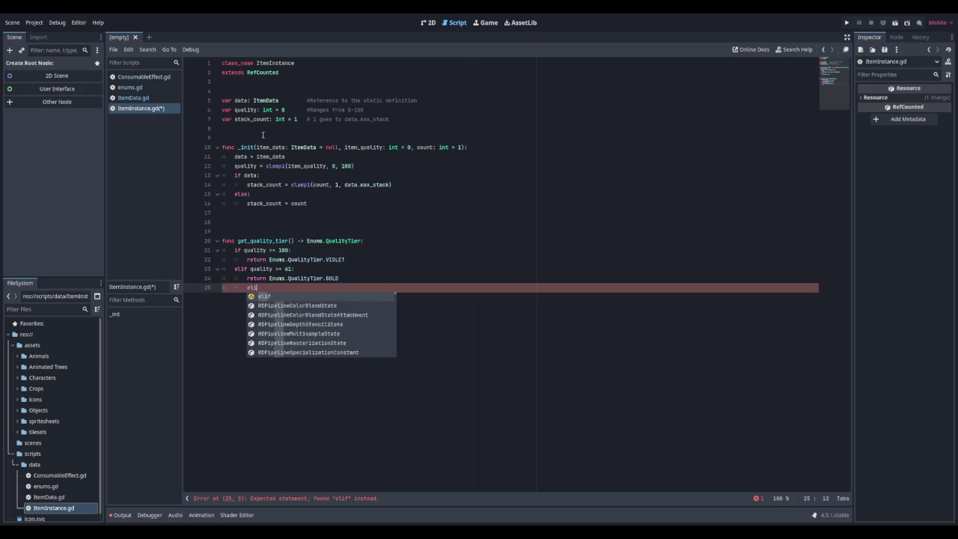
key(BackSpace)
key(BackSpace)
key(BackSpace)
text(elif qualit)
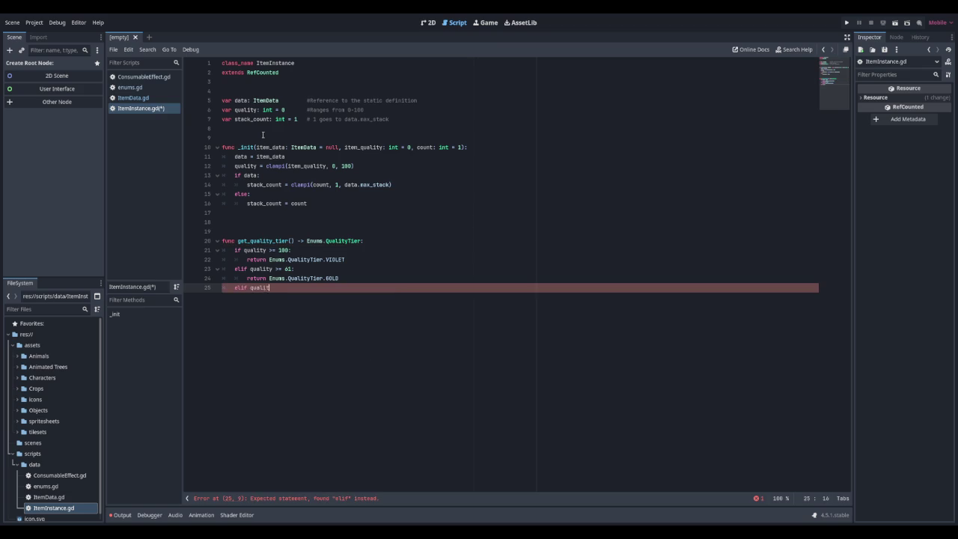
text(y >=)
text( 1)
click(139, 88)
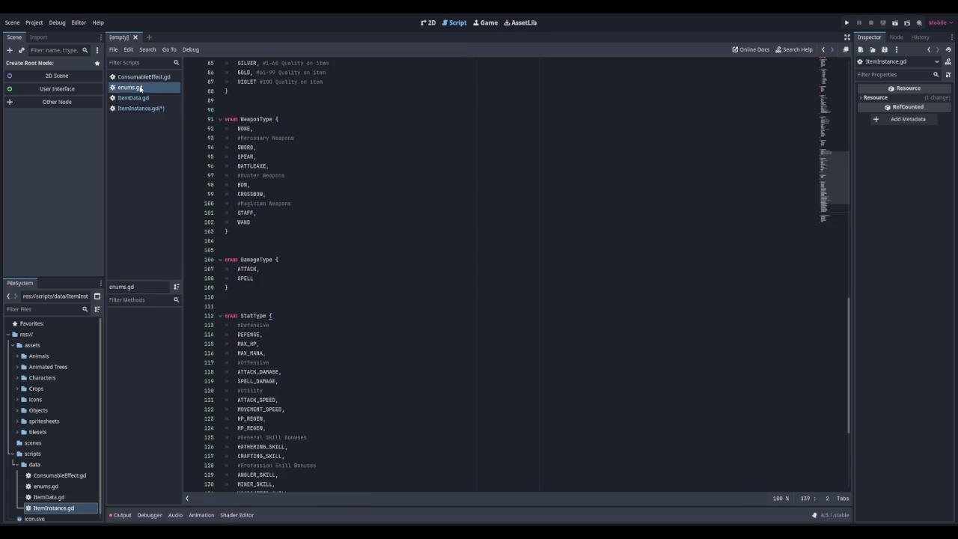
Step: Change the SILVER tier's range comment in enums.gd to 40, save, and return to ItemInstance.gd
scroll(333, 242, up, 10)
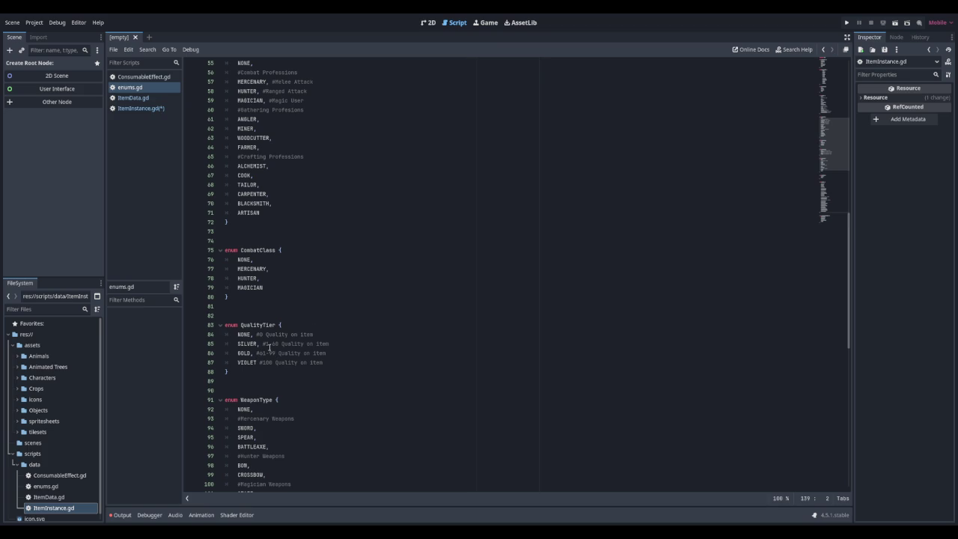
click(270, 344)
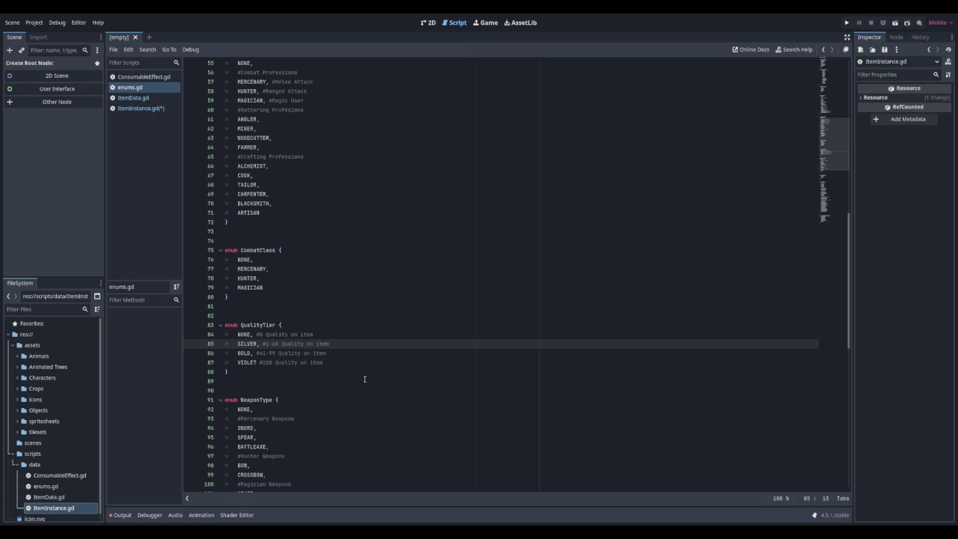
text(4)
text(0)
key(ctrl+s)
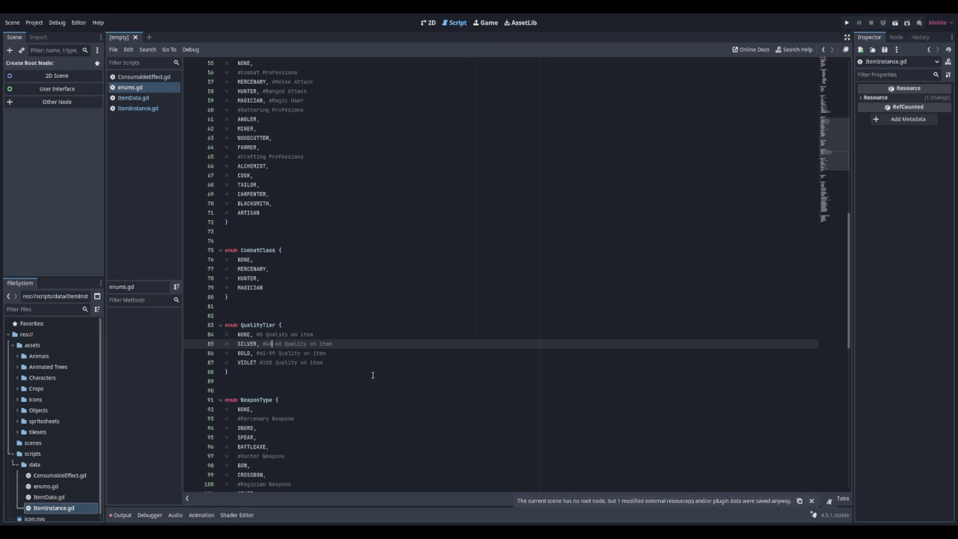
click(148, 108)
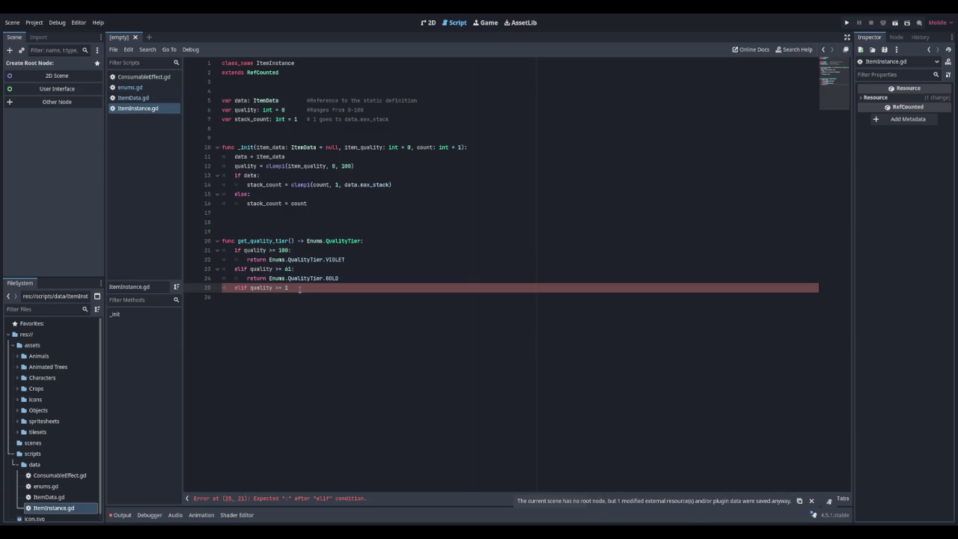
Step: Make quality 40 and above return Enums.QualityTier.SILVER, falling back to Enums.QualityTier.NONE
text(40:)
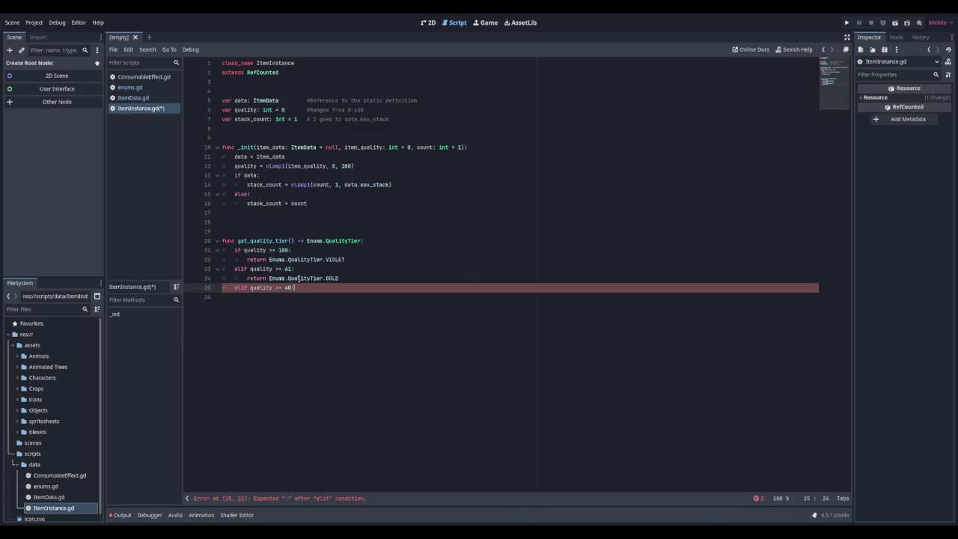
key(Return)
text(return E)
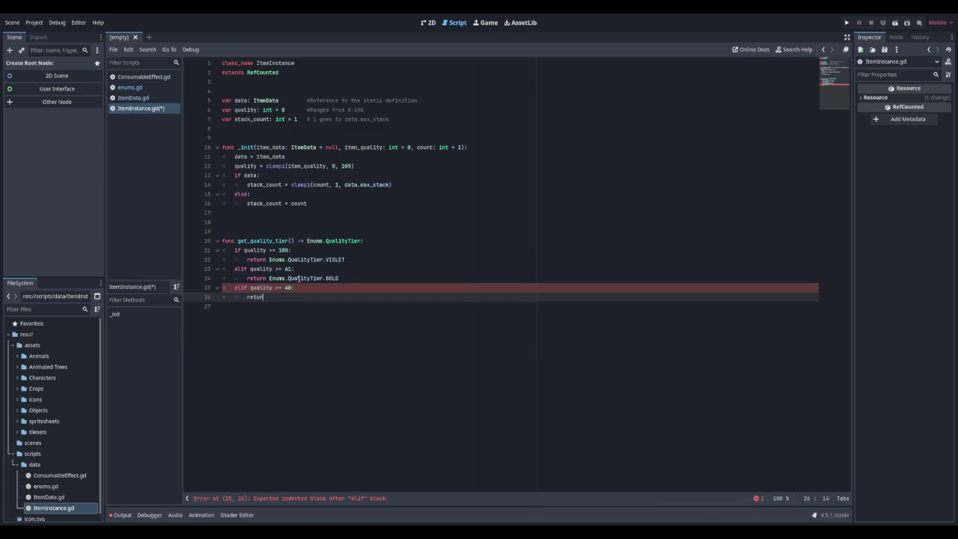
text(nums.Quality)
key(Return)
text(ILVER)
key(Return)
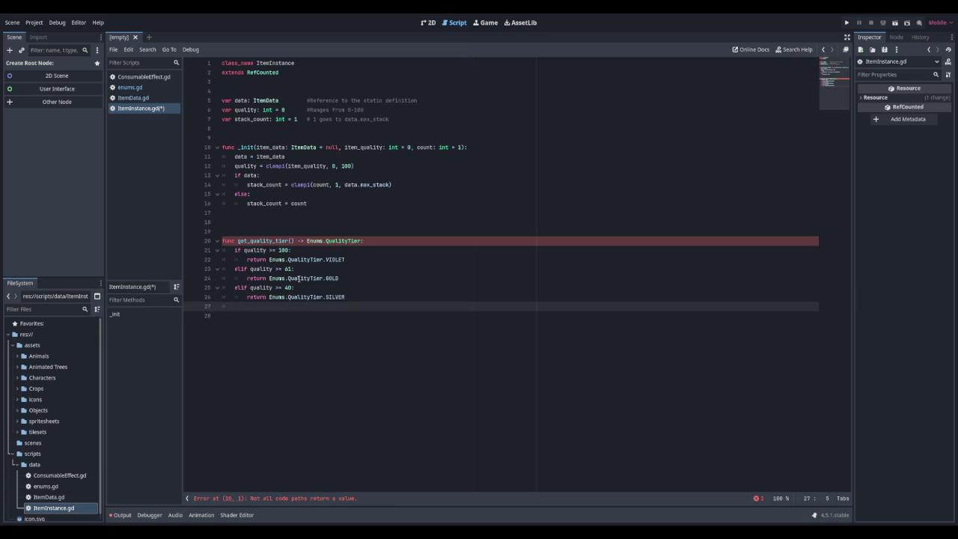
text(return Enum)
text(s.Quality.)
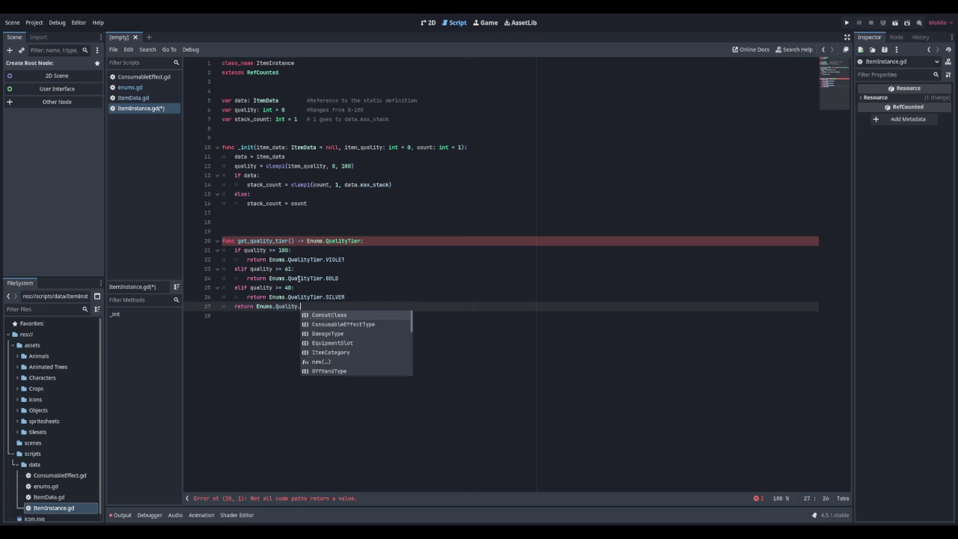
text(Tier.NONE)
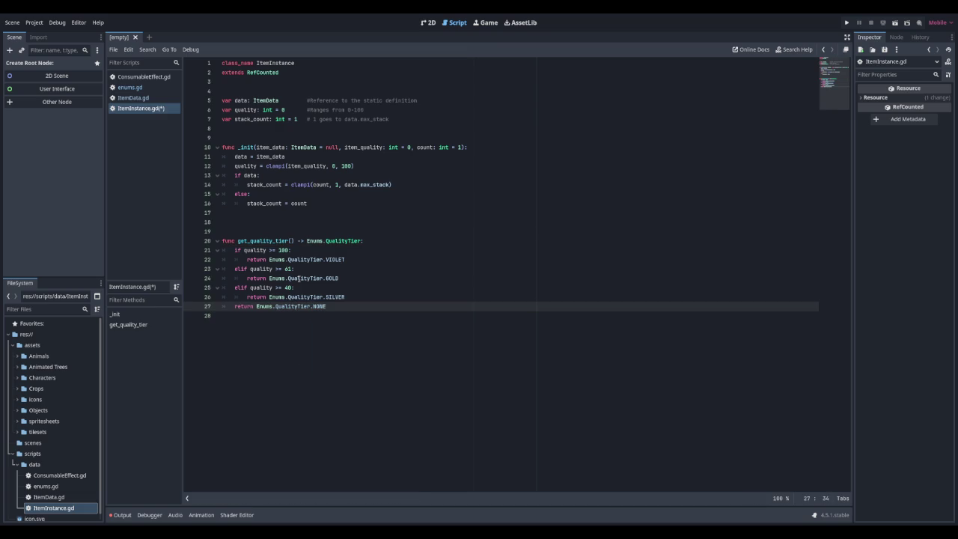
key(Return)
key(Return)
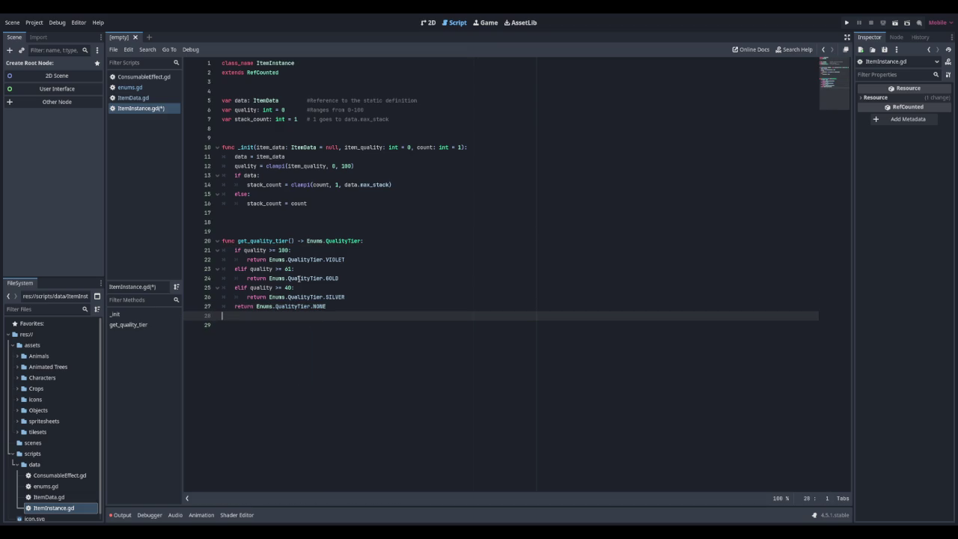
key(Return)
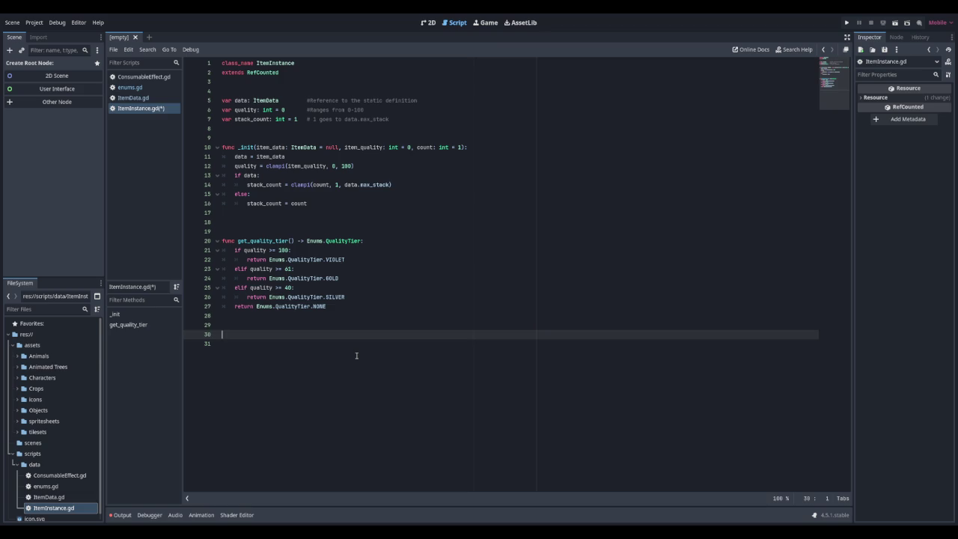
Step: Add get_quality_multiplier() -> float, commented '5% bonus per tier', returning 1.0 + (get_quality_tier() * 0.05)
text(func get_quality_multiplier)
text(() -> float:)
key(Return)
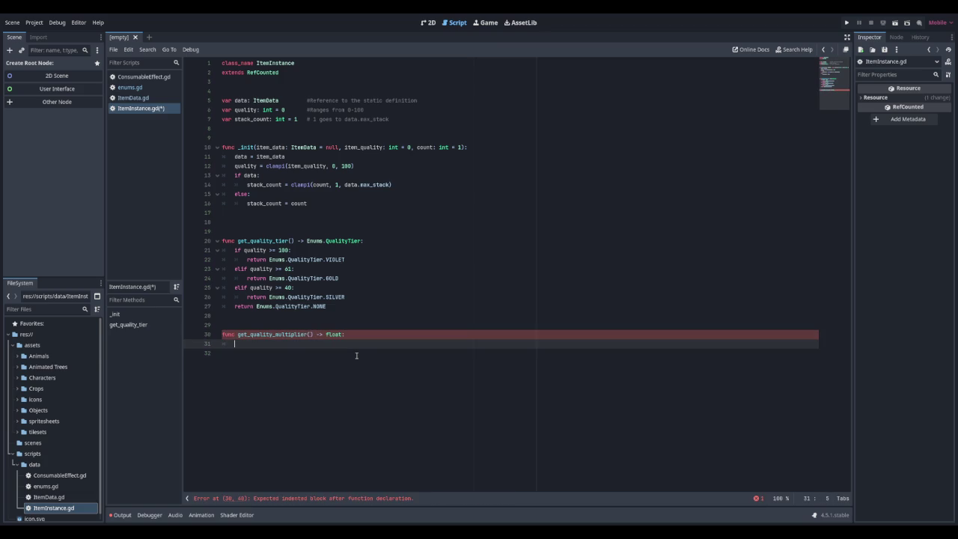
text(#5% bonus q)
text(uality per tier)
key(Return)
text(return 1.0)
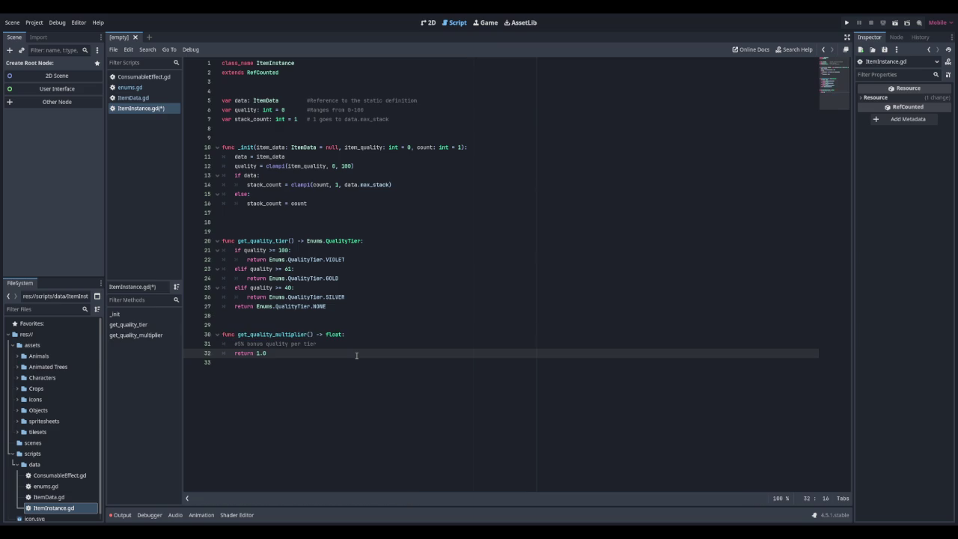
text((get)
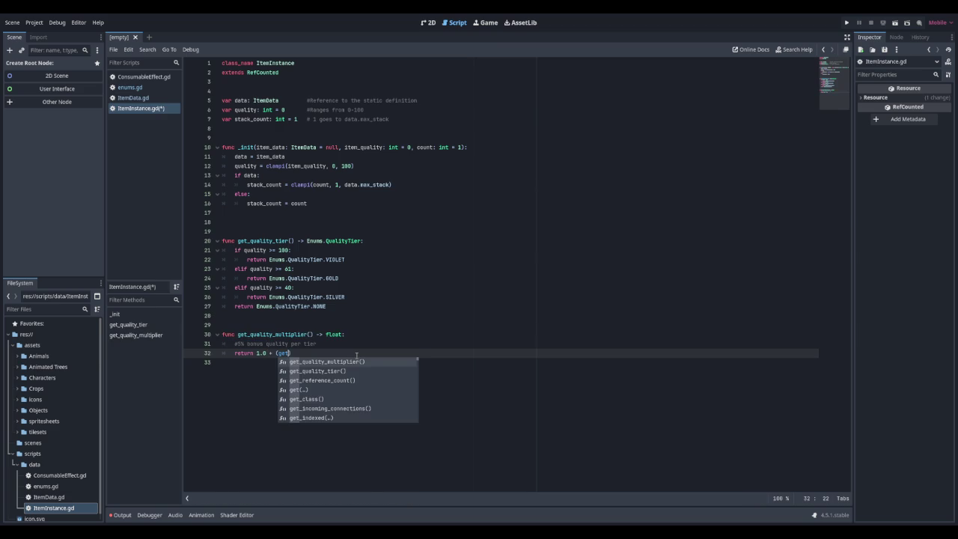
key(Down)
key(Return)
text(* )
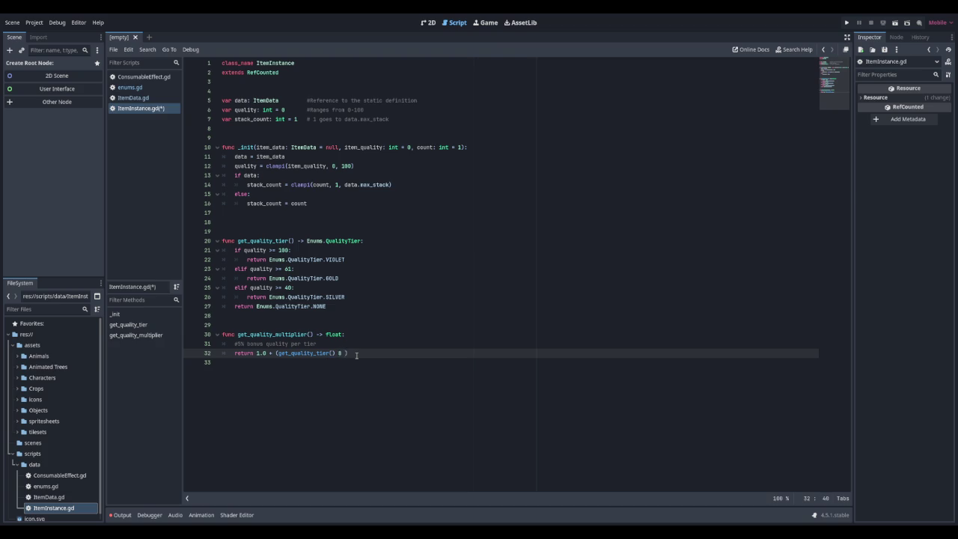
text(0.05))
key(Return)
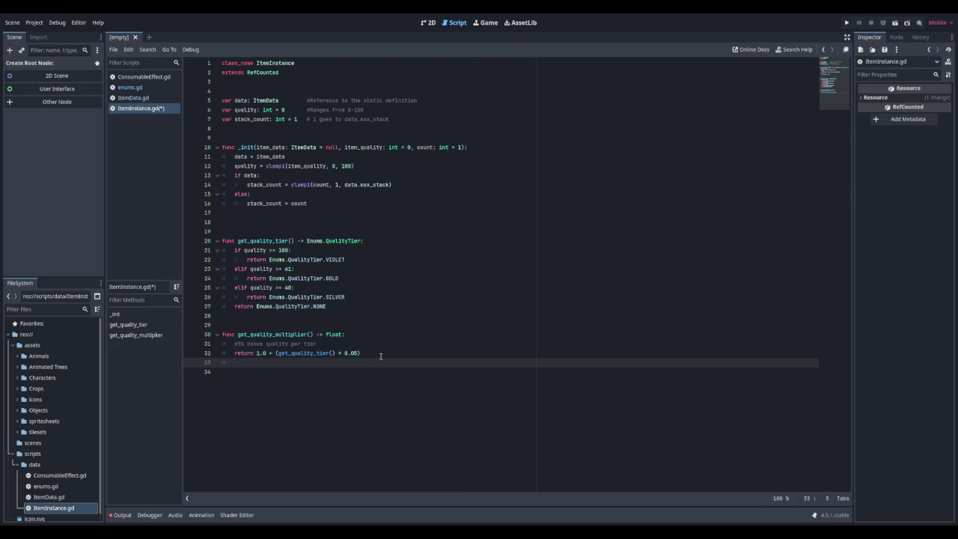
key(Return)
key(Return)
key(Return)
text(func)
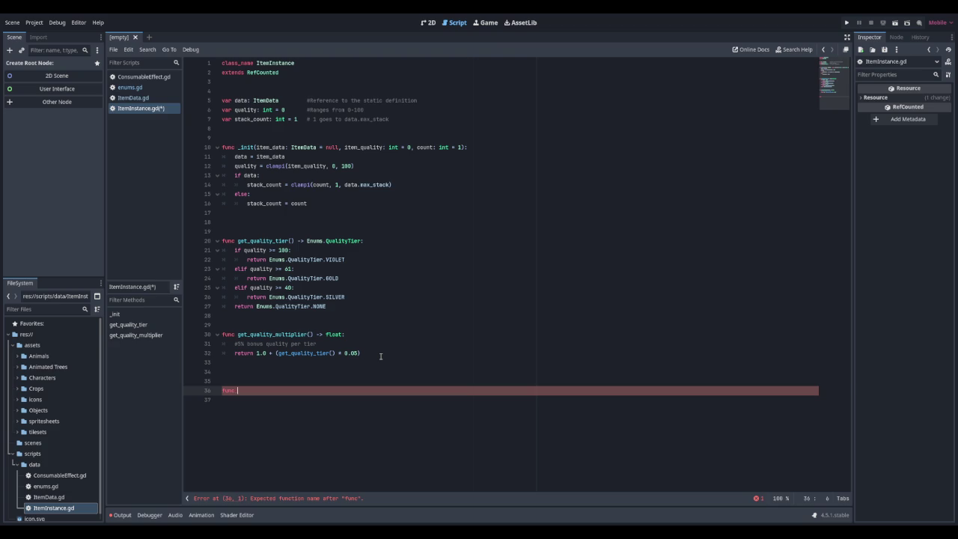
Step: Declare get_tool_extra_drop_chance() -> float, returning 0 when data is missing or not a tool
text(get_tool)
text(tier)
key(BackSpace)
key(BackSpace)
key(BackSpace)
text(extra_)
text(drop_chan)
text(ce)
text(() -> floa)
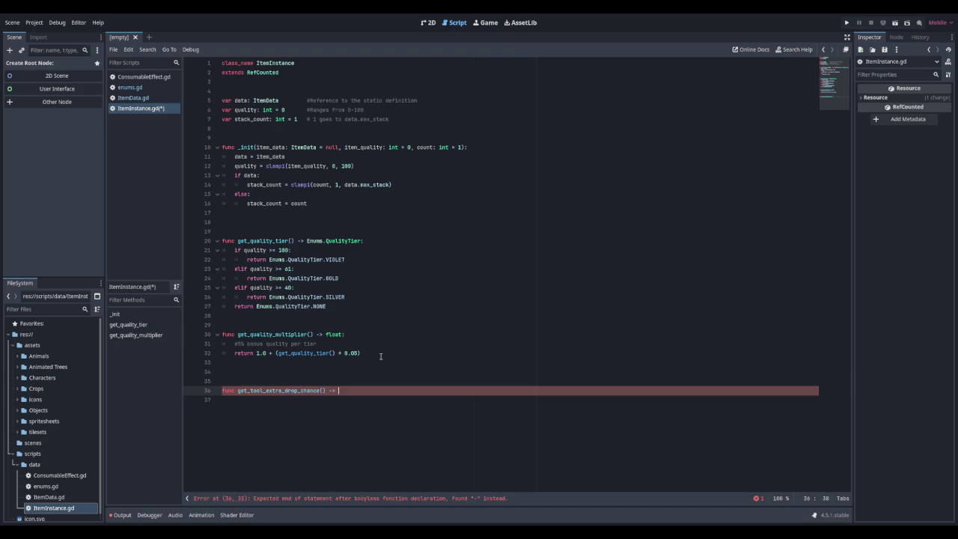
text(t:)
key(Return)
text(if not data)
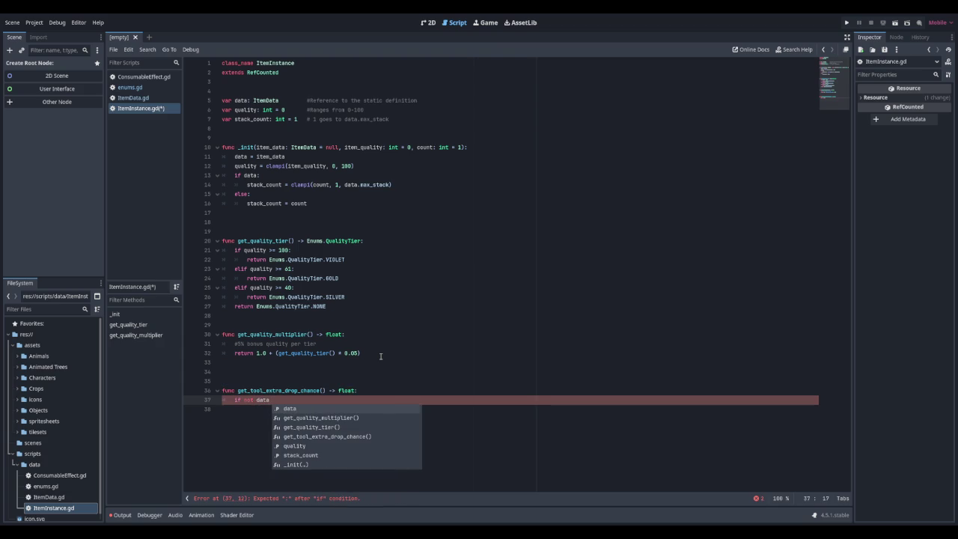
text( or)
text( not data)
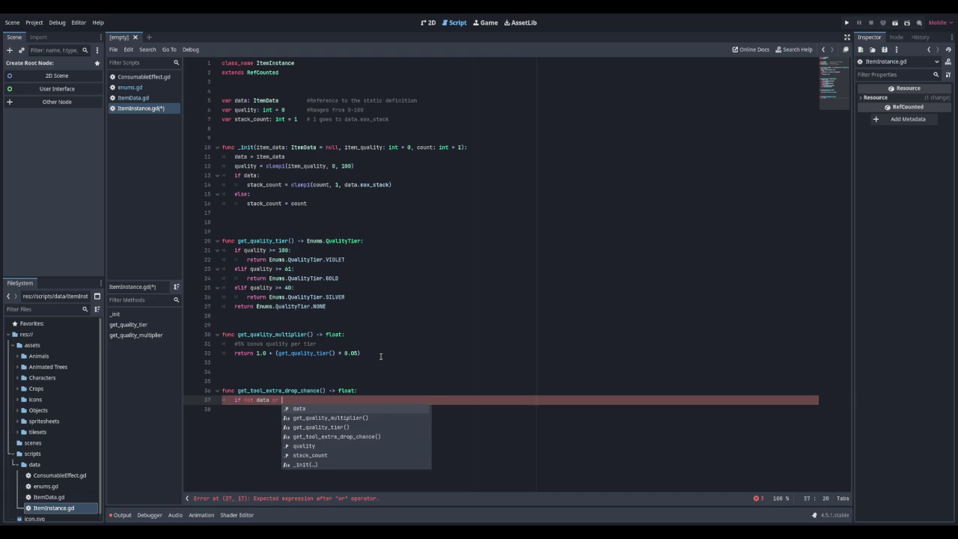
text(.is_tool)
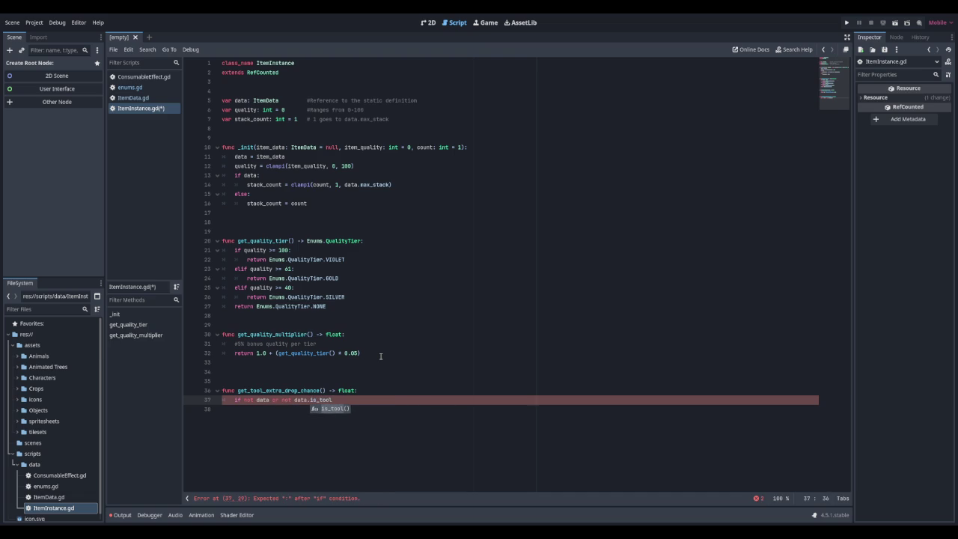
key(Return)
text(:)
key(Return)
text(return 0)
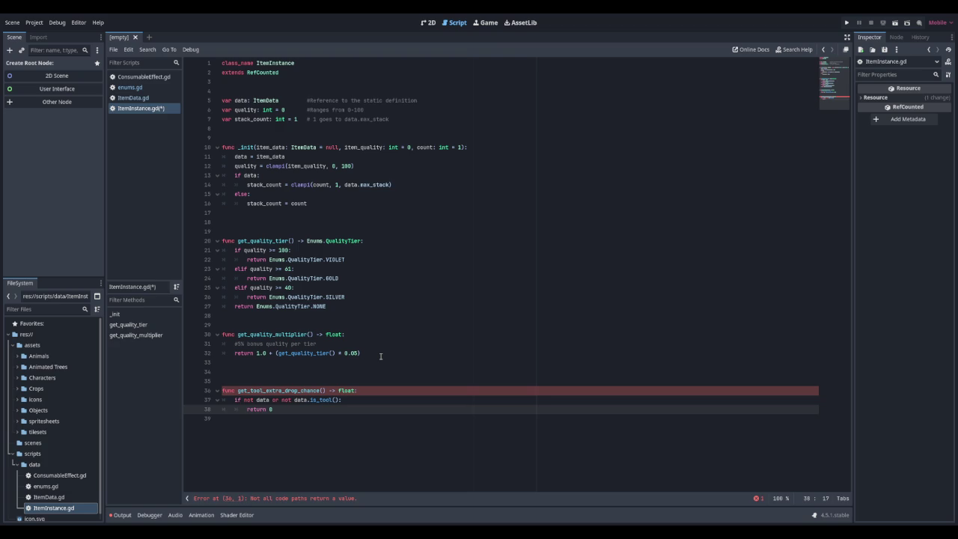
key(Return)
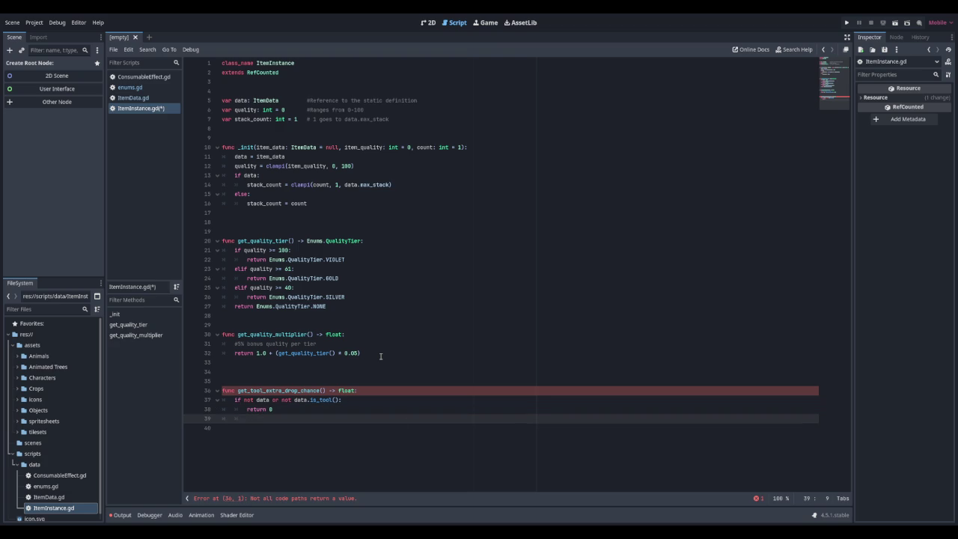
Step: Compute tier_bonus as (data.tier - 1) * 0.15 and quality_bonus as get_quality_tier() * 0.05
text(var tier_mu)
text(nus)
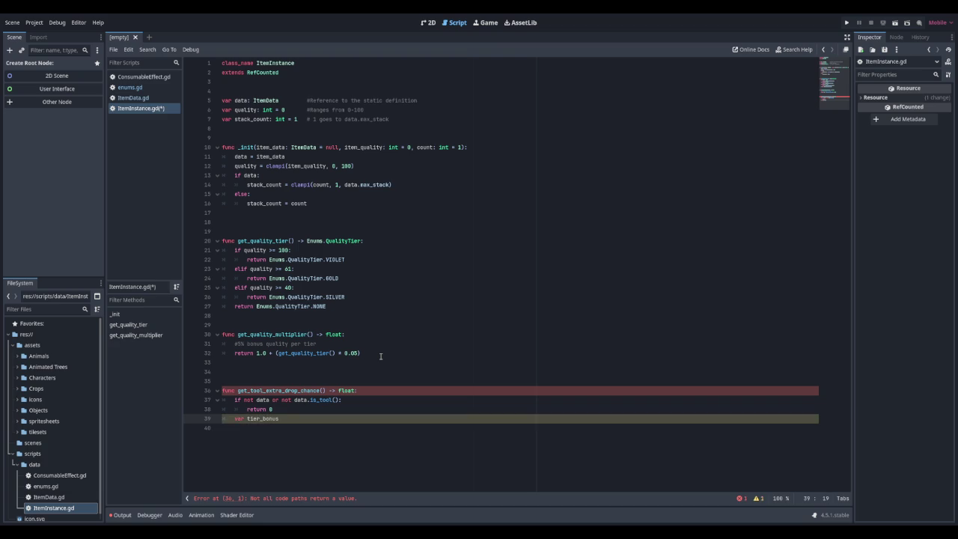
text((data.tie)
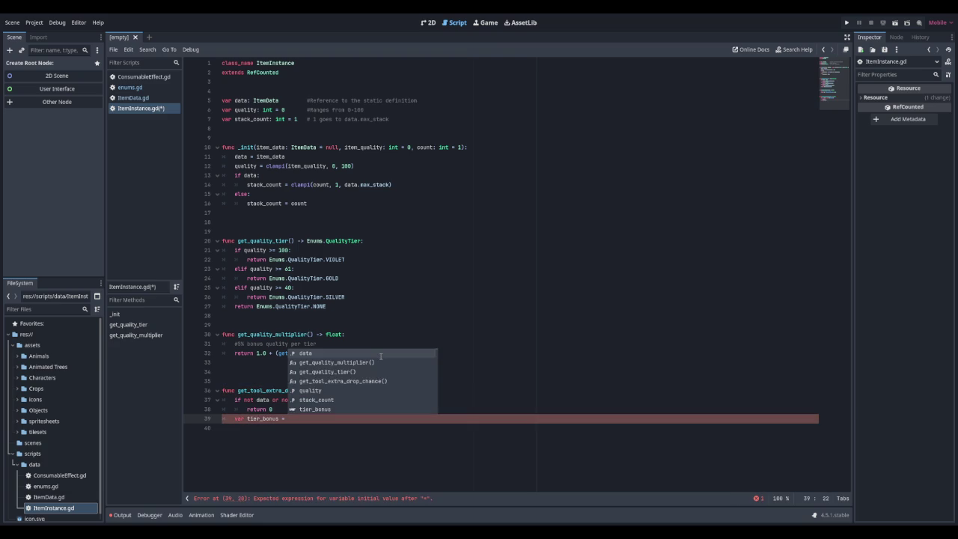
text(r)
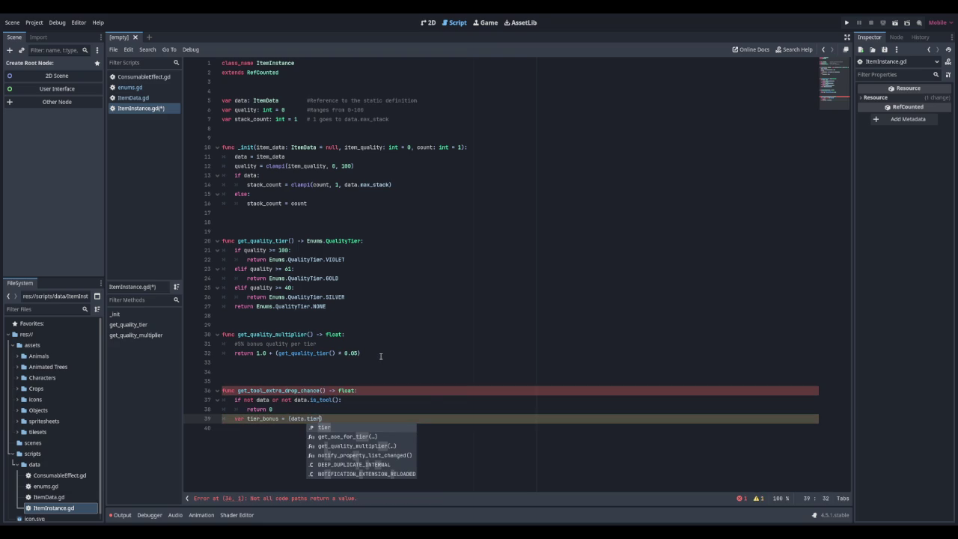
text( -1)
key(BackSpace)
text(1))
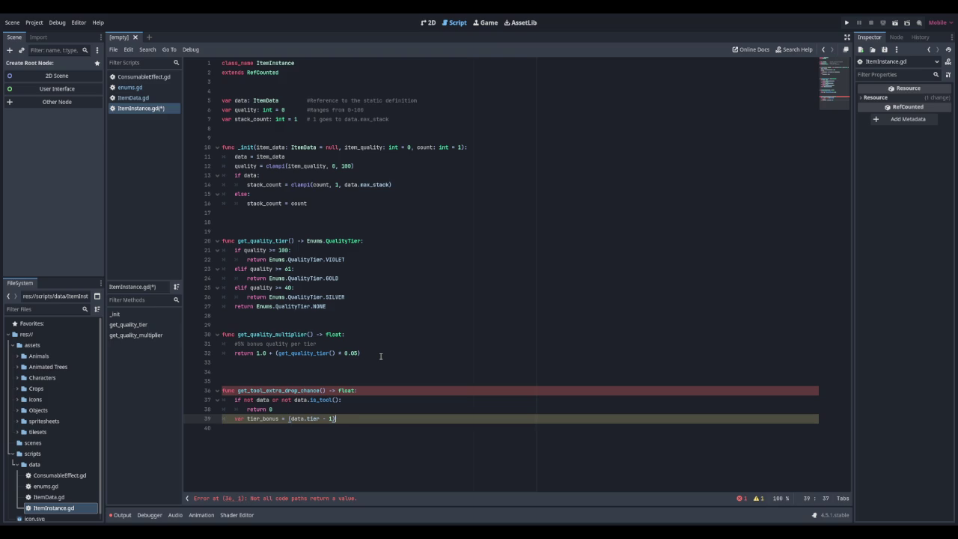
text(* 0.15)
key(Return)
text(var quality_bonus = )
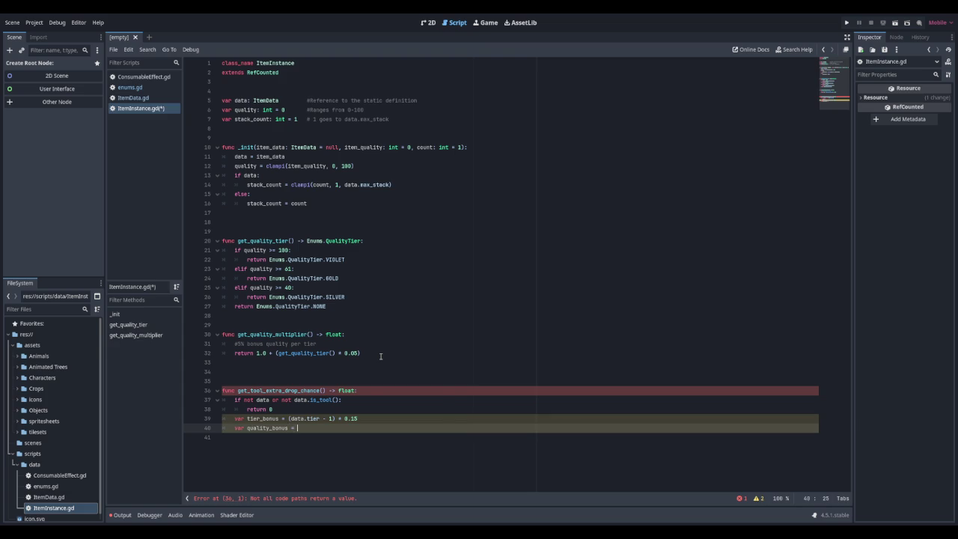
text(get)
key(Down)
key(Return)
text(0.05)
key(Return)
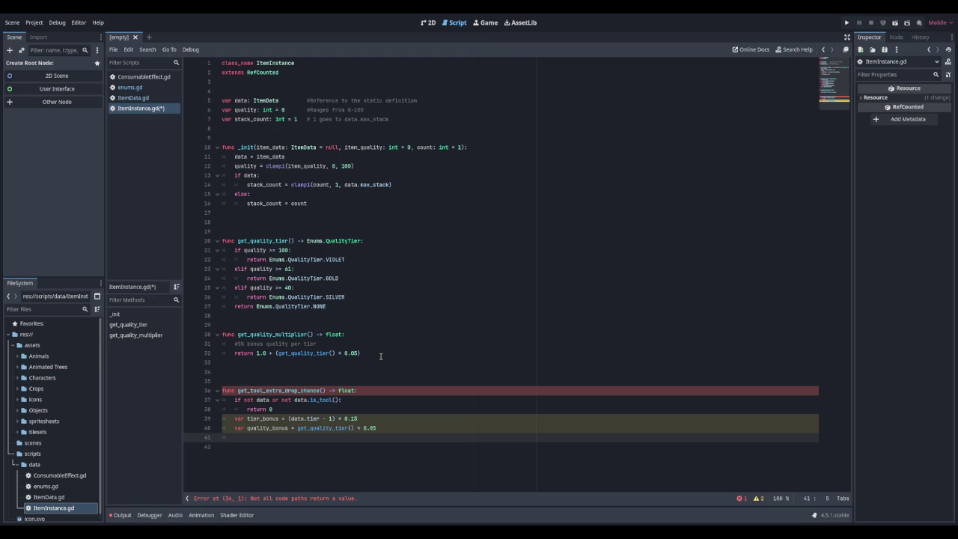
Step: Return tier_bonus + quality_bonus from the drop-chance function
key(Return)
text(return tier_bo)
key(Return)
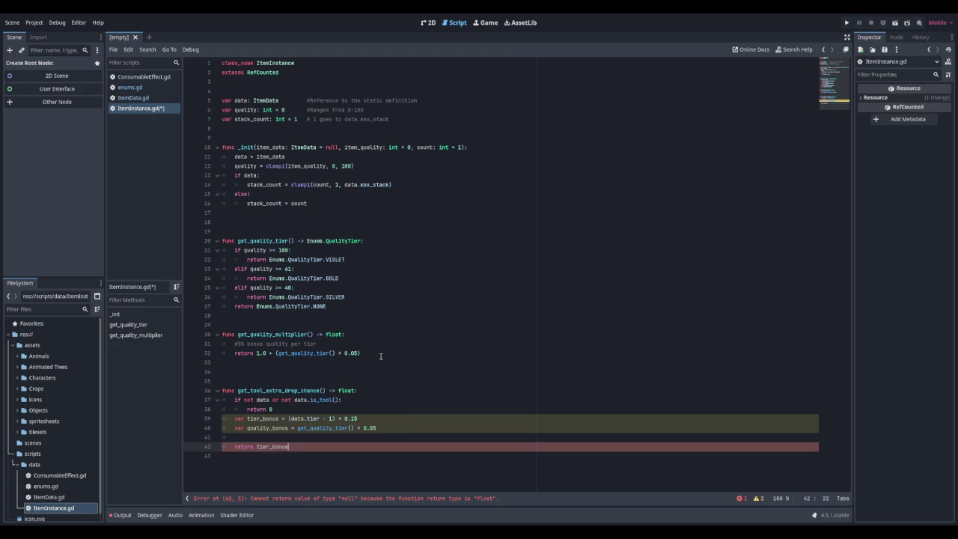
text(quality_bonus)
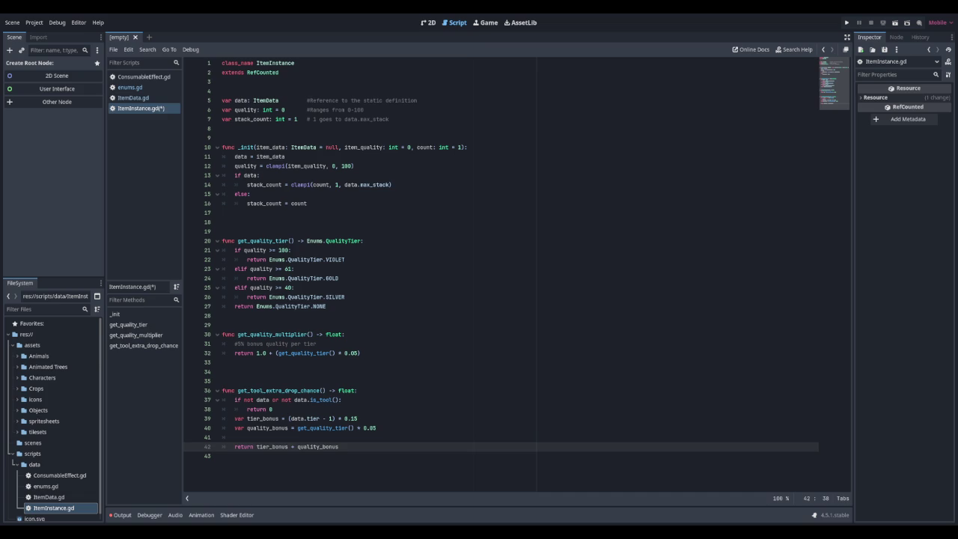
Step: Begin a new get_tool_quality_bonus() -> int declaration below it
key(Return)
key(Return)
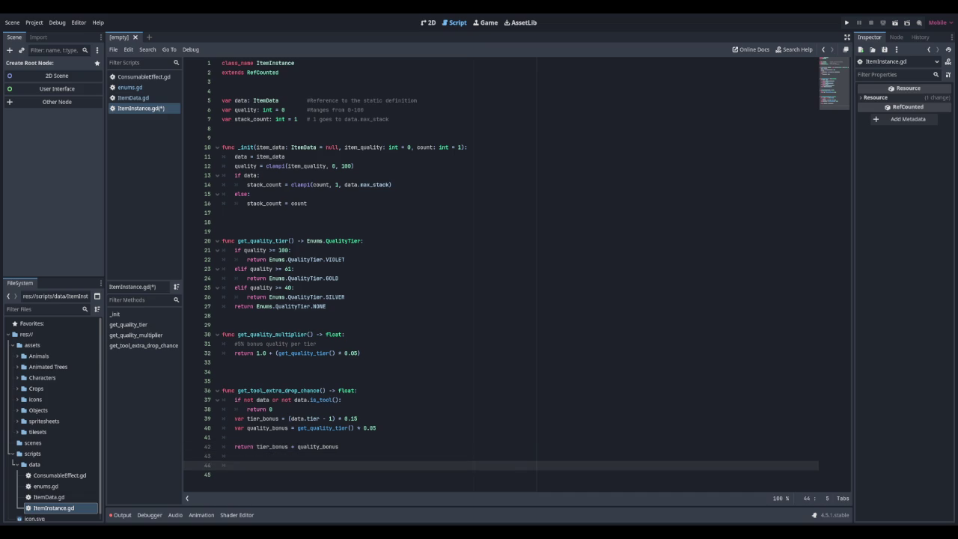
key(BackSpace)
key(BackSpace)
key(Return)
key(Return)
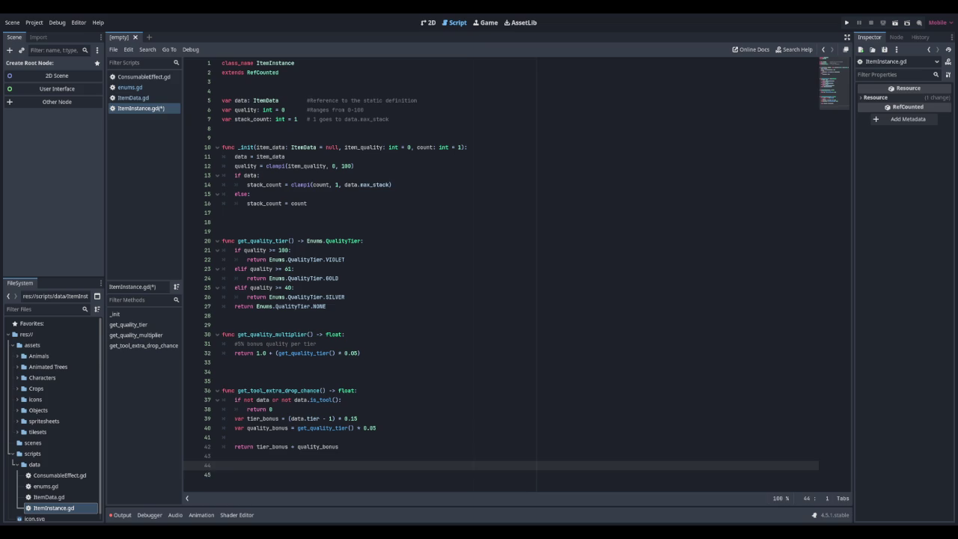
text(func )
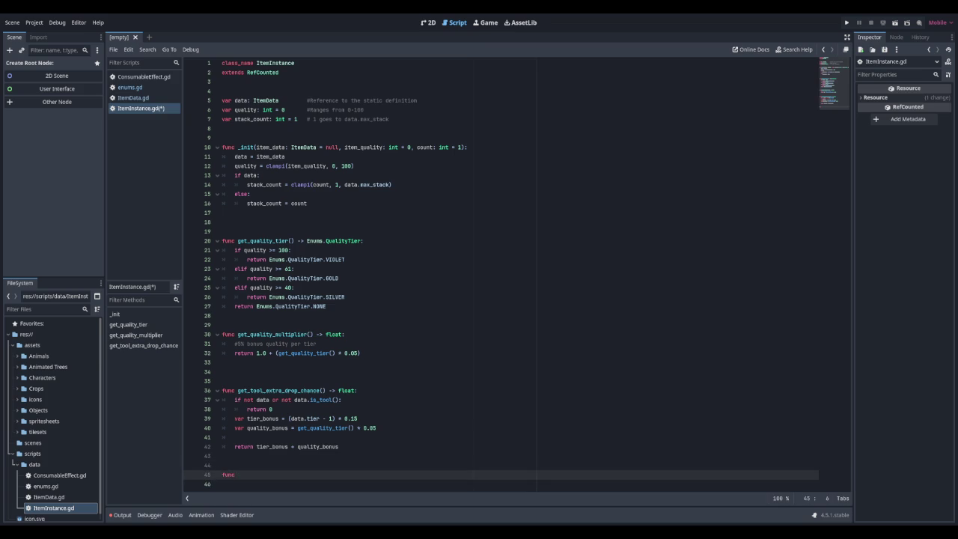
text(get_)
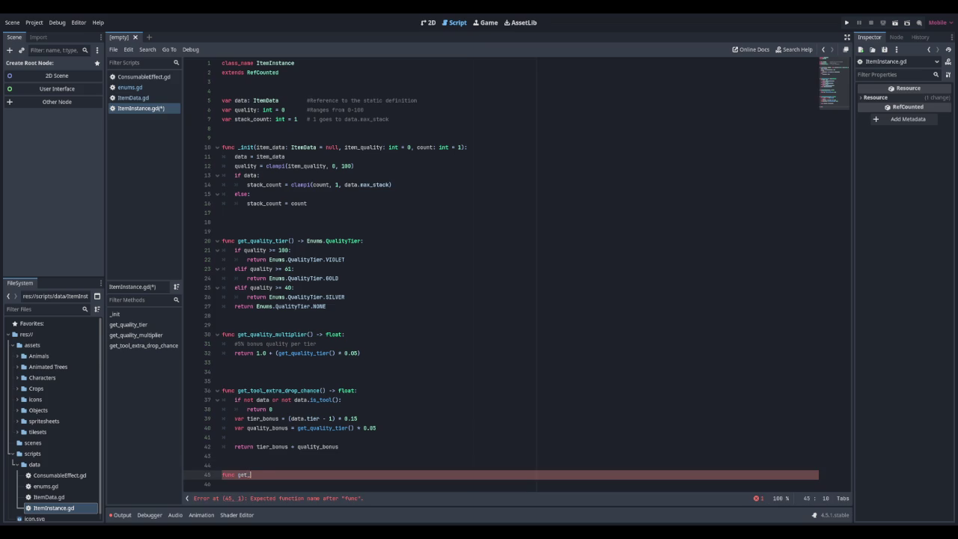
text(tool_quality_b)
text(onus)
text(())
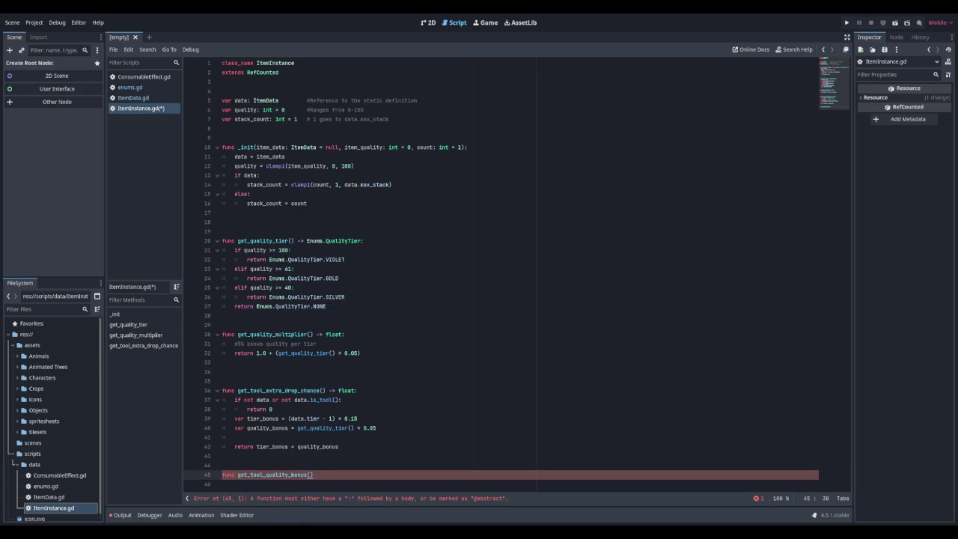
text( -> int)
text(:)
Step: Give get_tool_quality_bonus a guard returning 0 when data is missing or not a tool
key(Return)
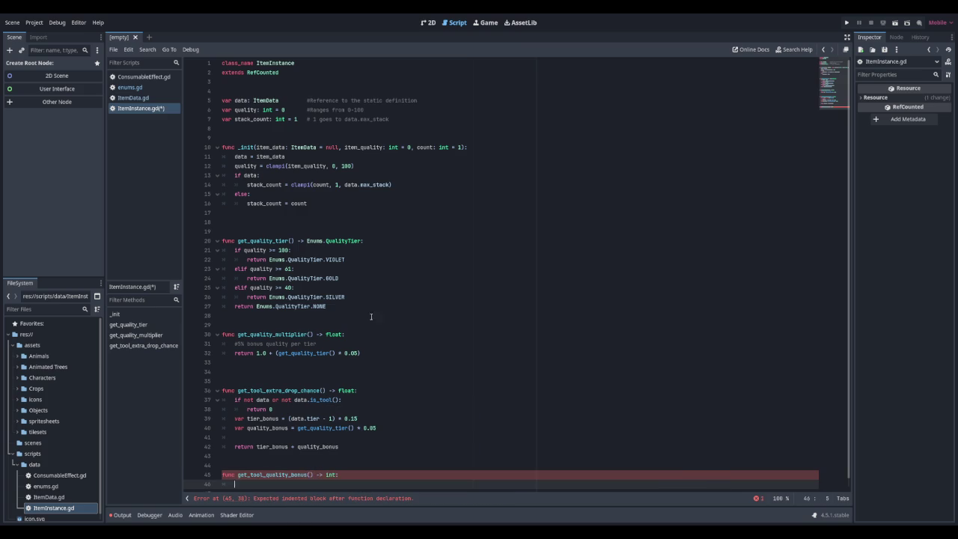
scroll(383, 292, down, 1)
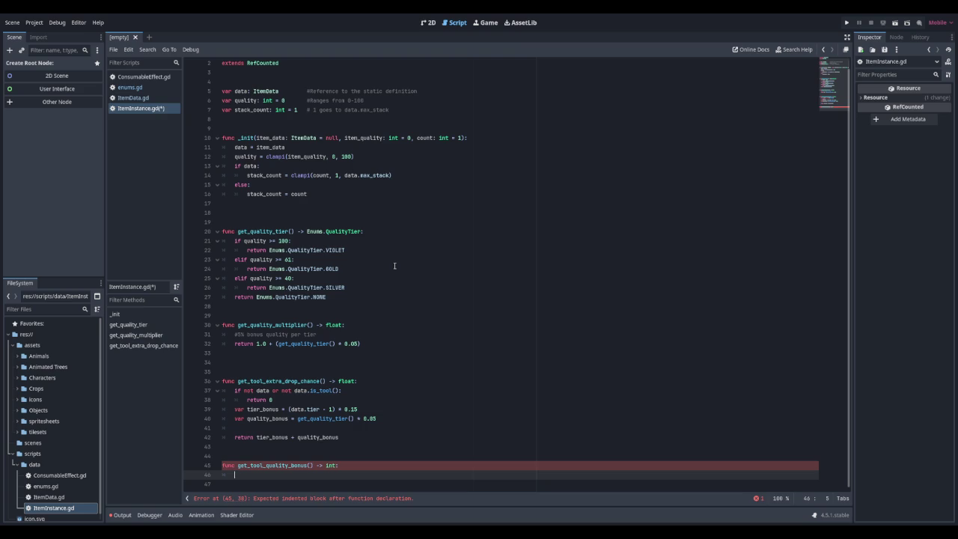
text(if not data)
text( or)
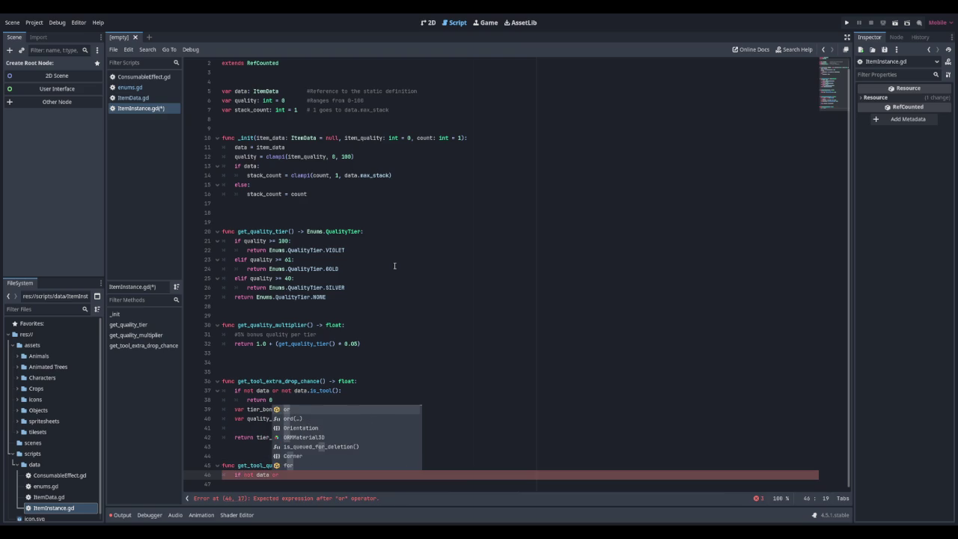
text(no d)
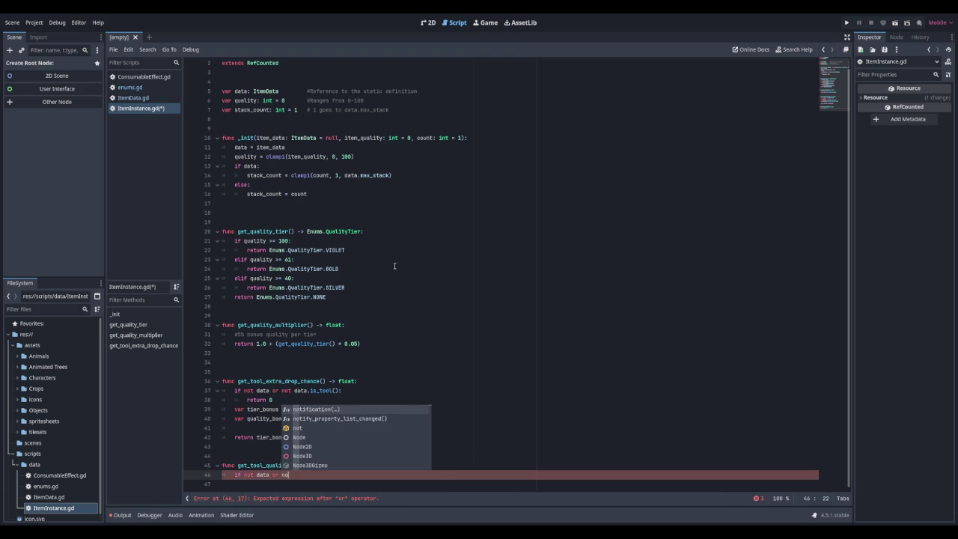
key(BackSpace)
key(BackSpace)
text(t )
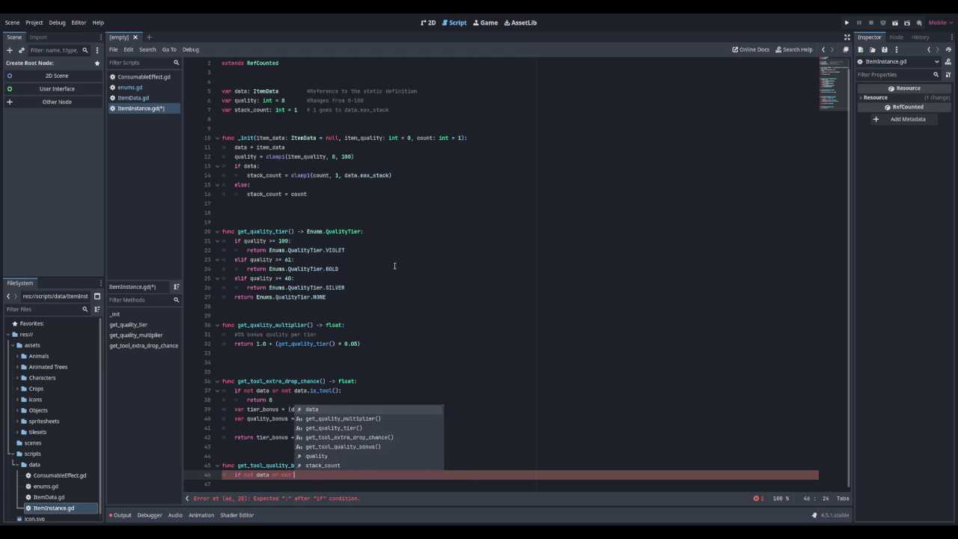
text(data.is_tool)
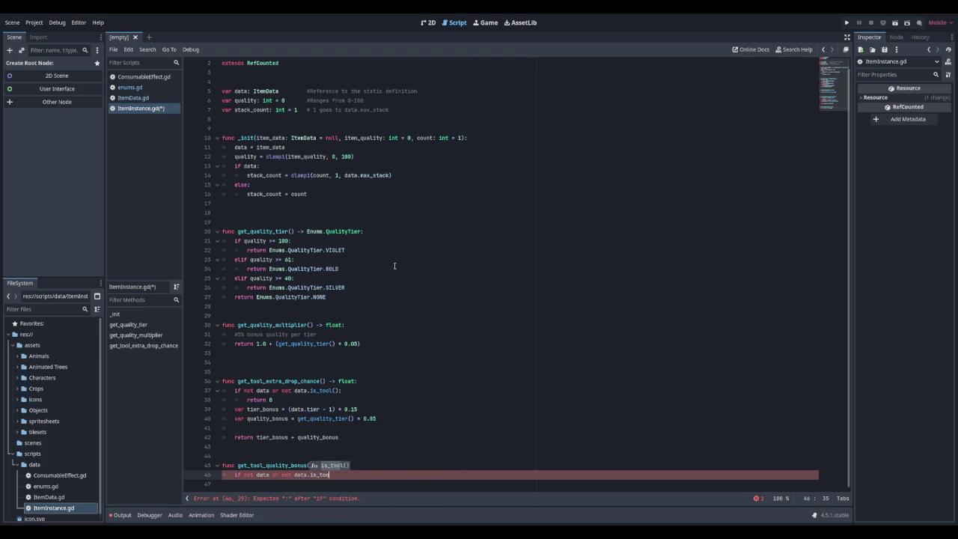
key(Return)
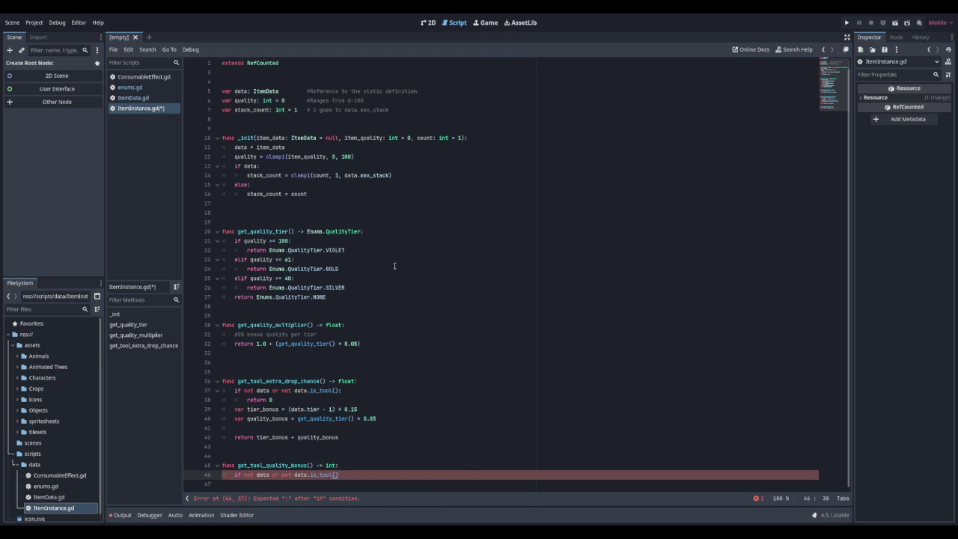
text(:)
key(Return)
text(reutnr)
key(BackSpace)
key(BackSpace)
key(BackSpace)
text(turn 0)
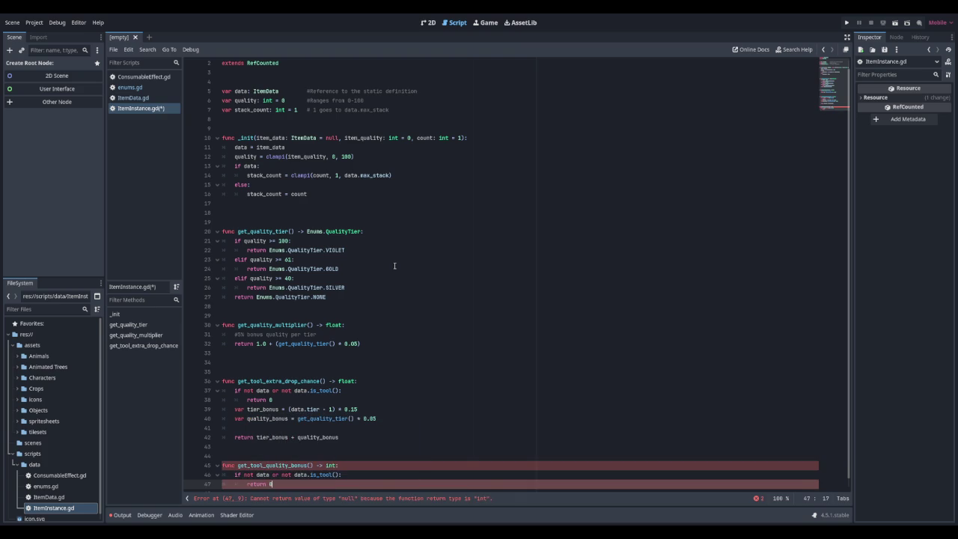
key(Return)
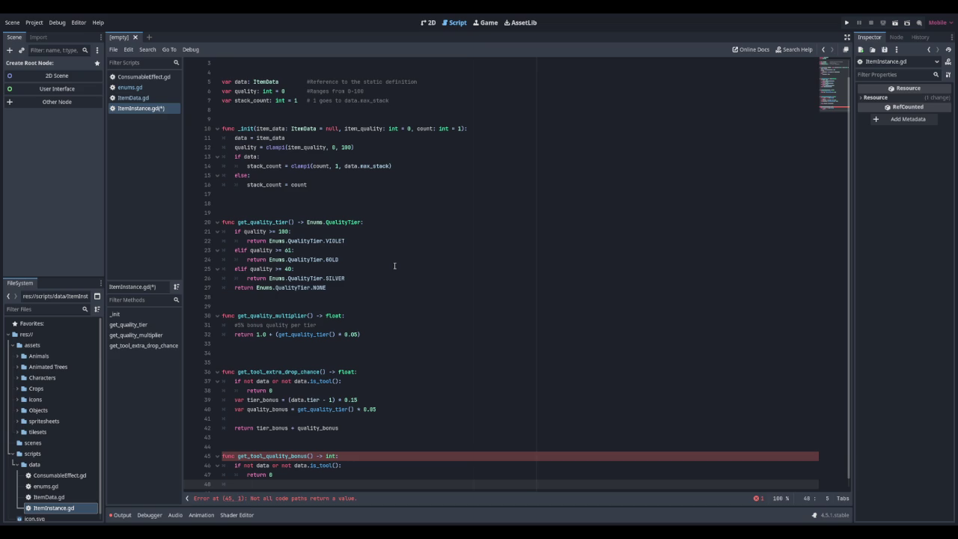
Step: Return (data.tier - 1) * 15 for tools, leaving blank lines below
key(Return)
text(return )
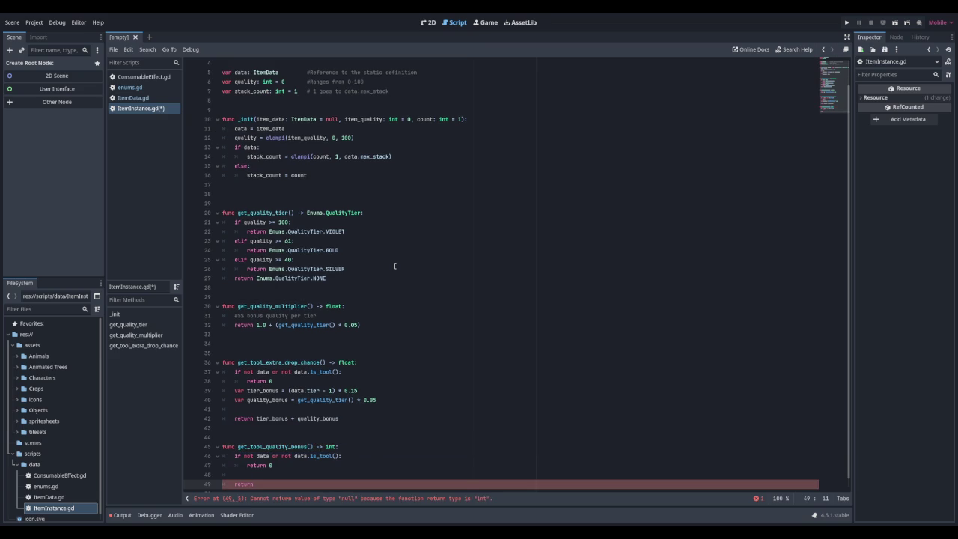
text((data.tier)
text( - 1) *)
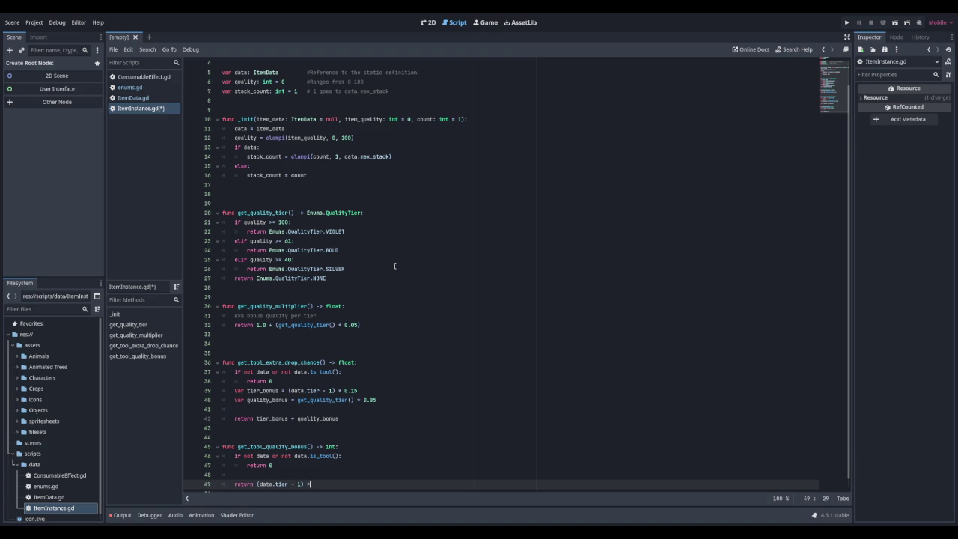
text(15)
scroll(397, 265, down, 1)
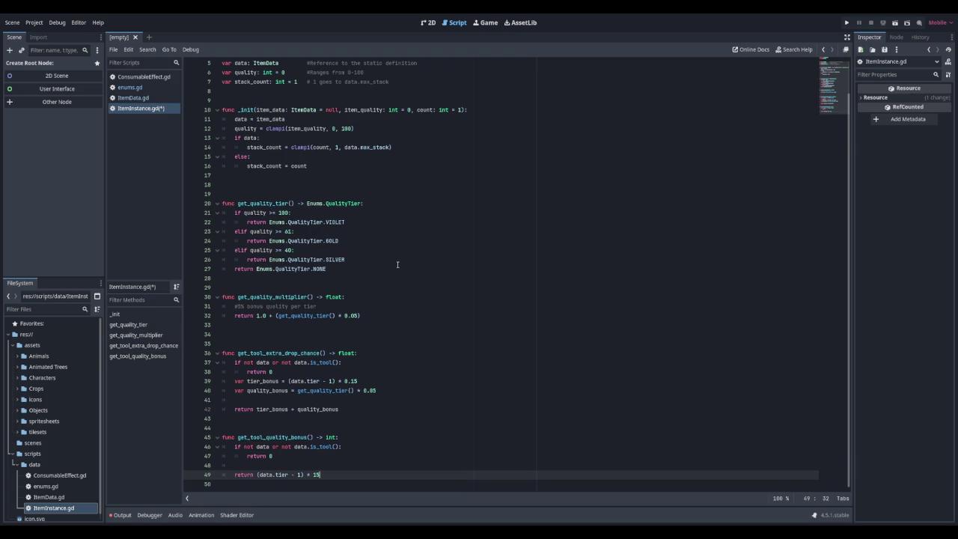
key(Return)
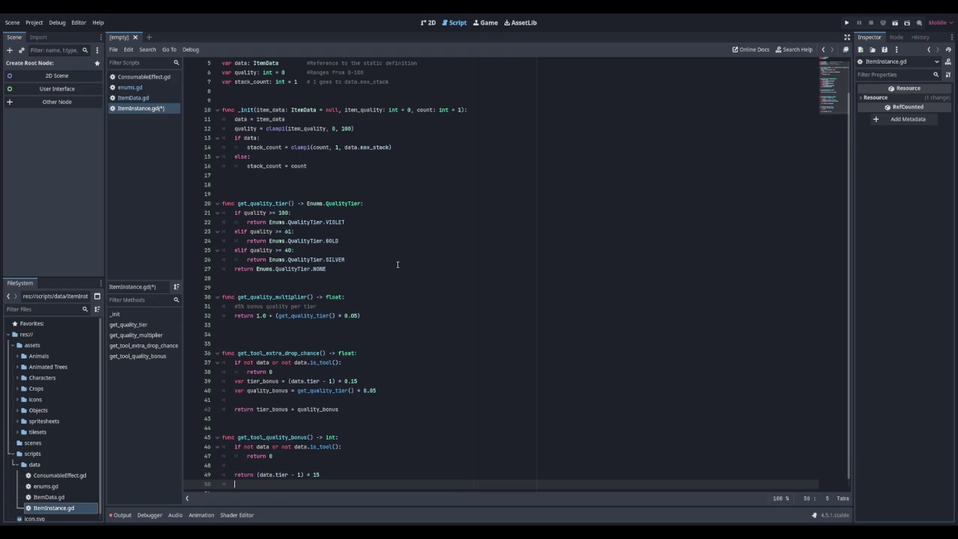
key(Return)
key(Return)
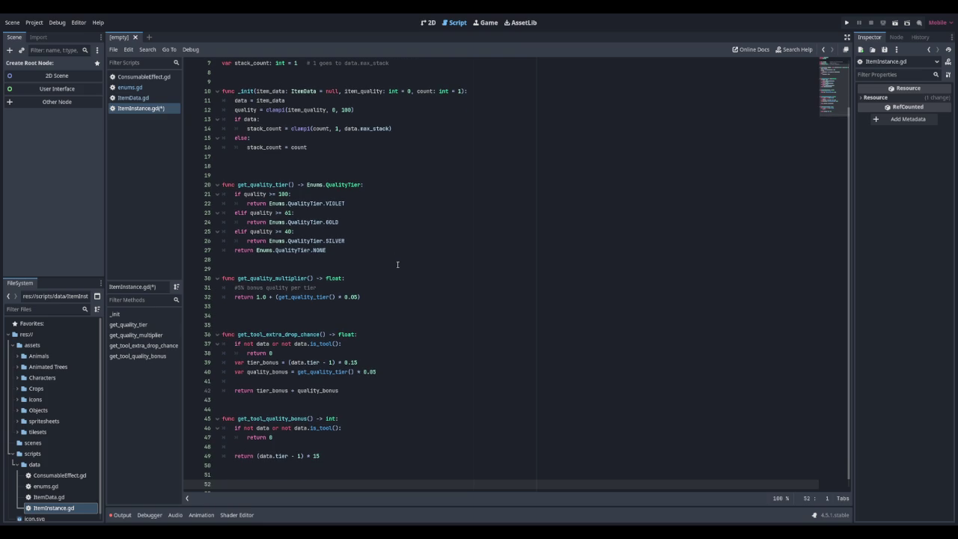
key(Return)
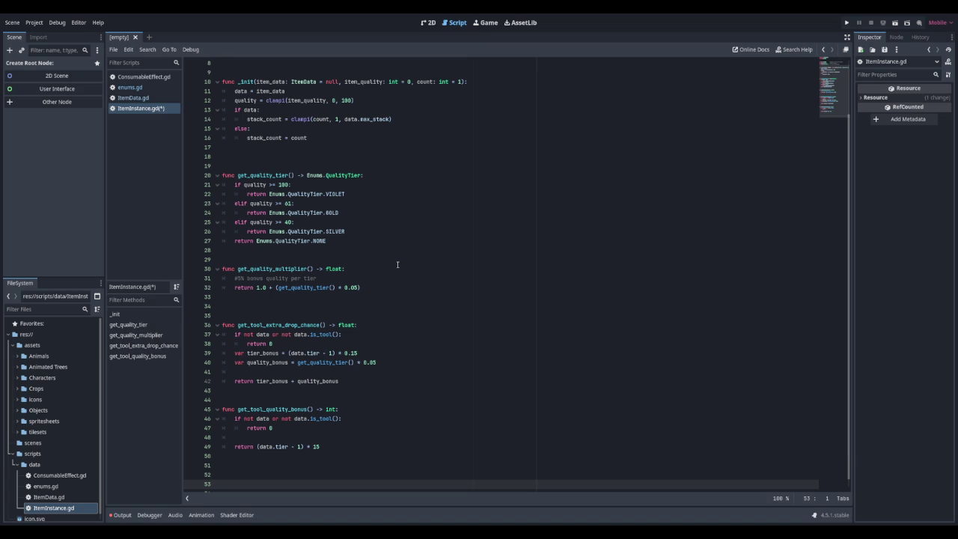
Step: Declare get_tool_quality_floor() -> int with a guard returning 0 for non-tools
text(func)
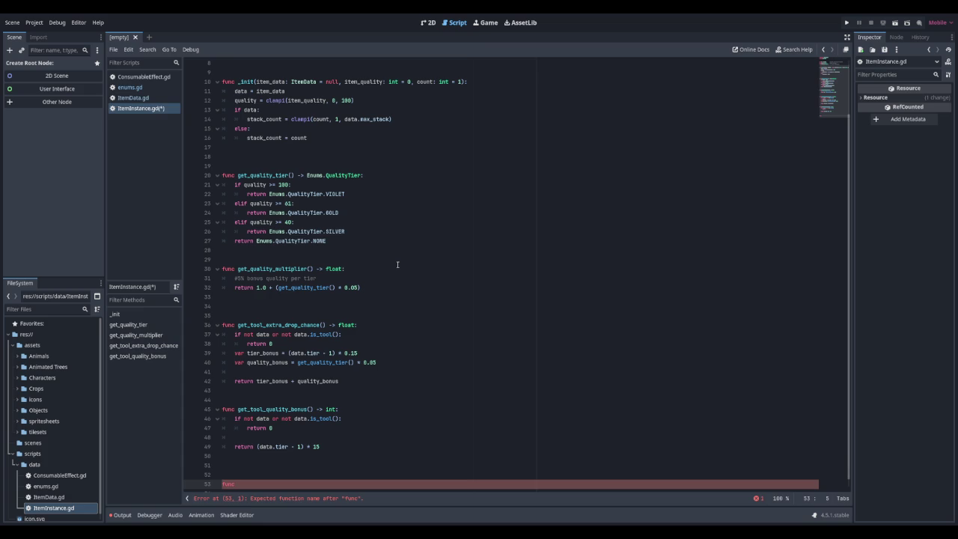
text( get_tool_qua)
text(lity_floor)
text(() -)
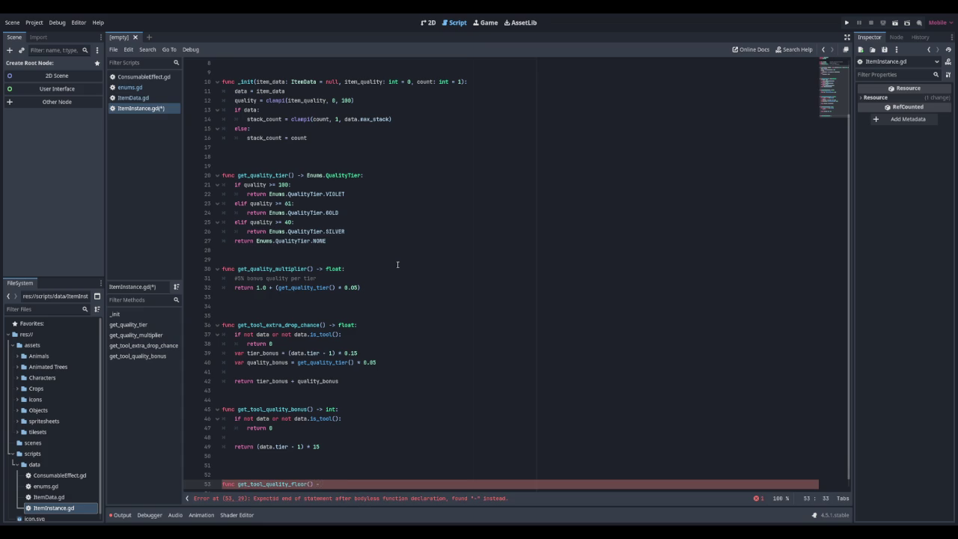
text(> int:)
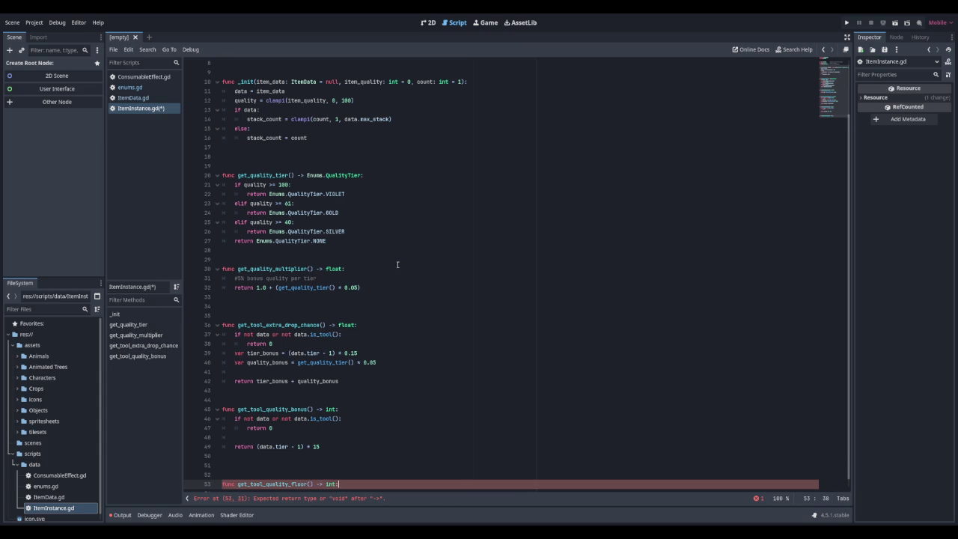
key(Return)
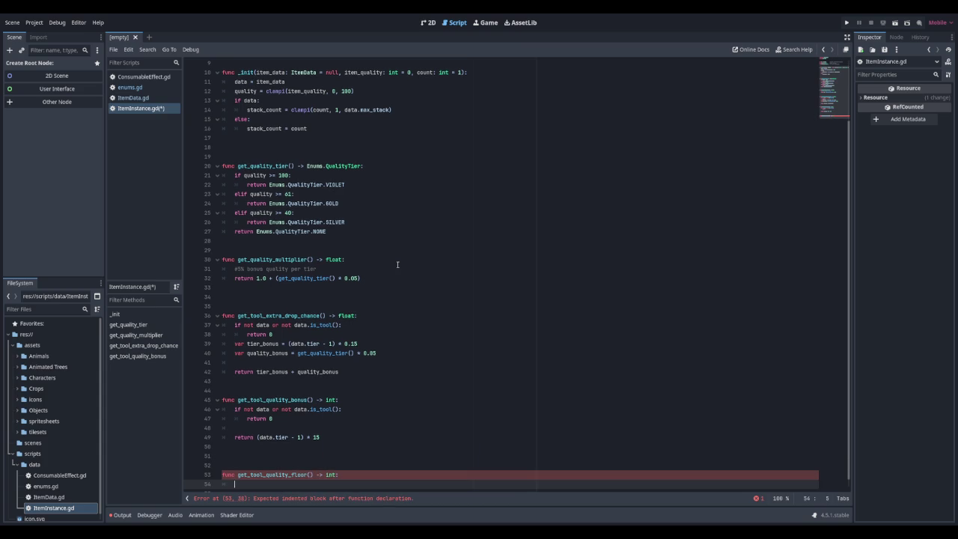
text(if not data or no)
text(t data.)
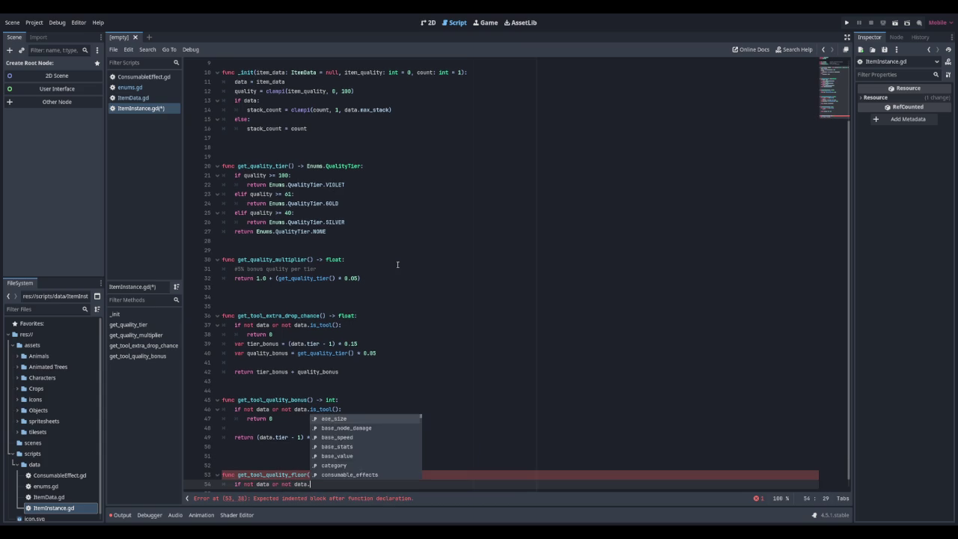
text(is_tool():)
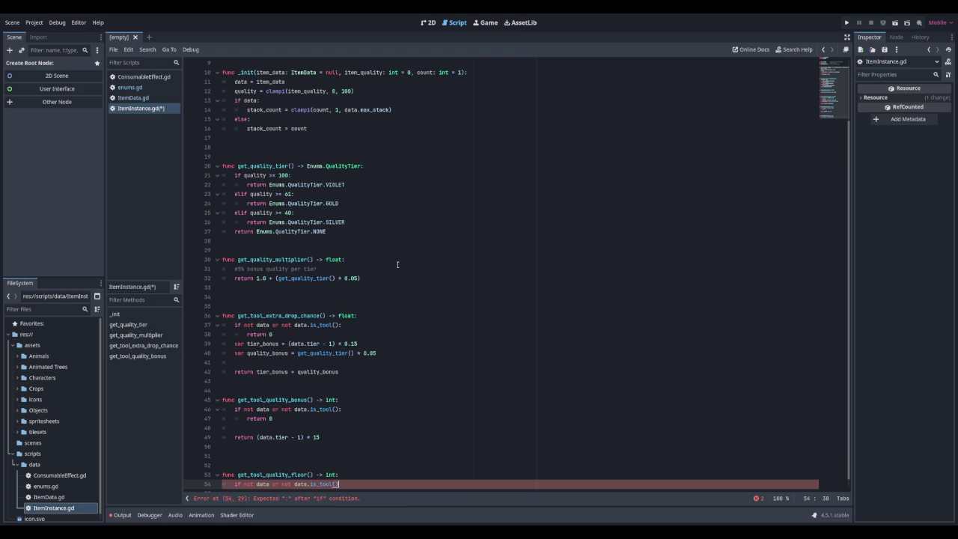
key(Return)
text(return 0)
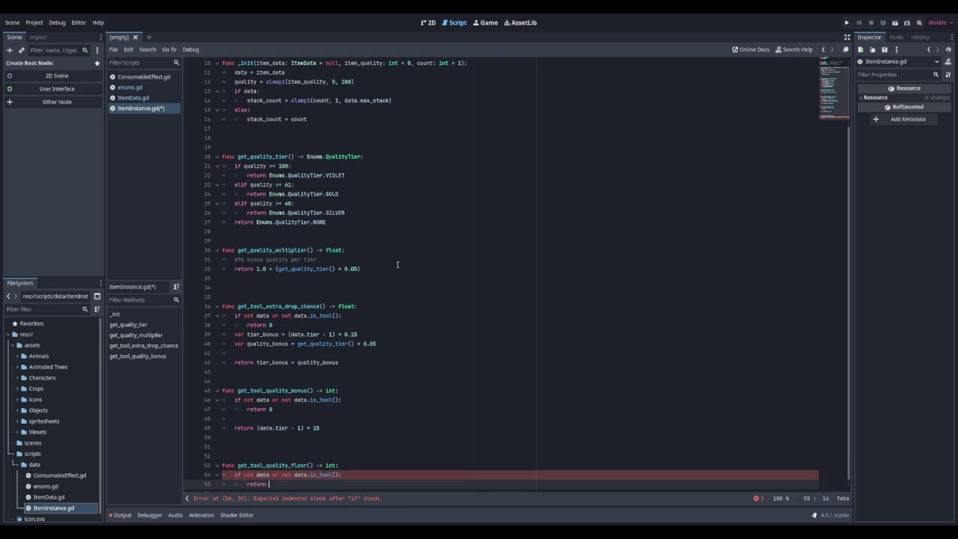
key(Return)
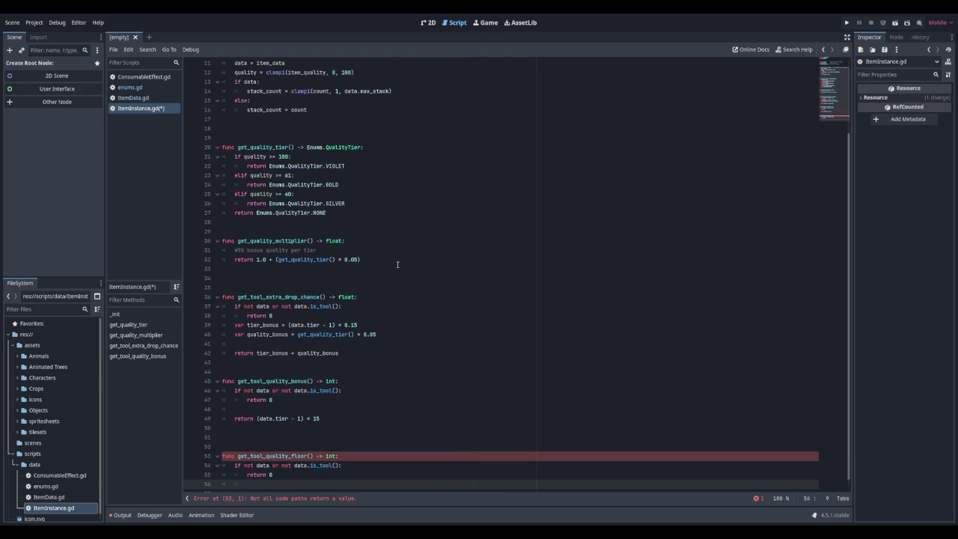
key(BackSpace)
key(Return)
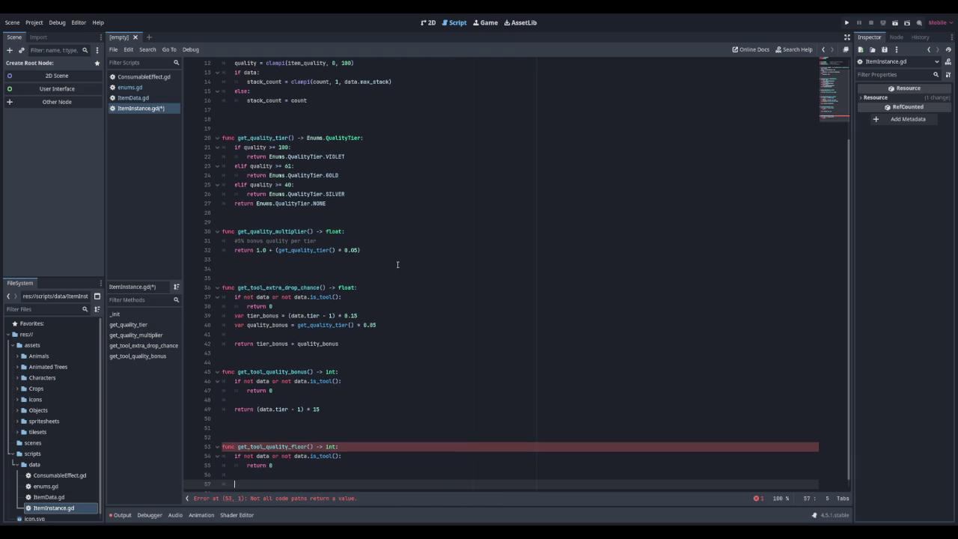
Step: Match on data.tier, with tiers 1, 2 and 3 returning 0
text(match dat)
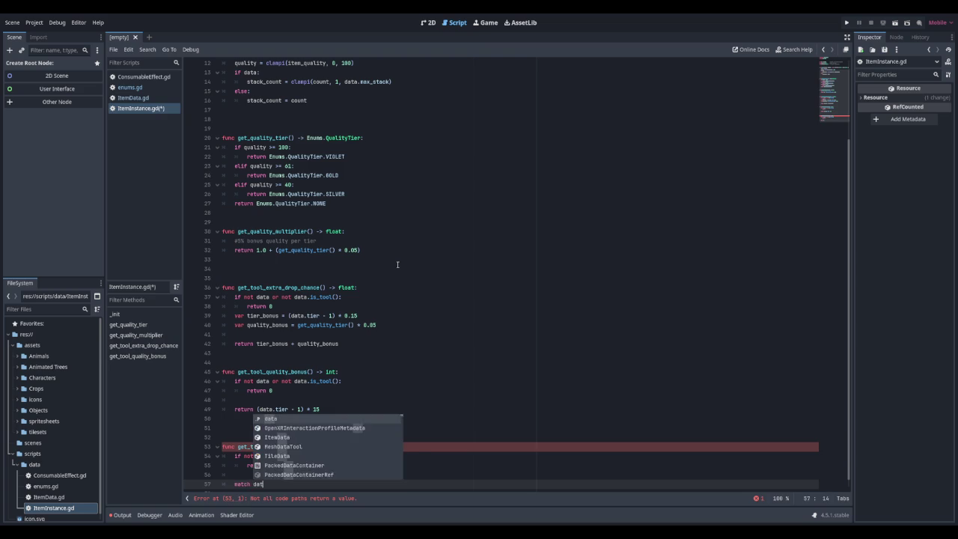
text(a.tier)
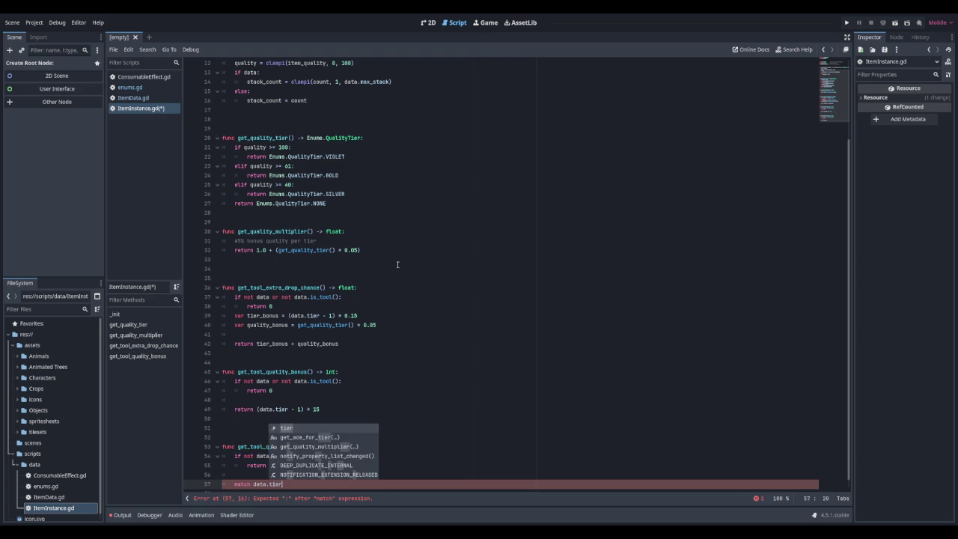
text(:)
key(Return)
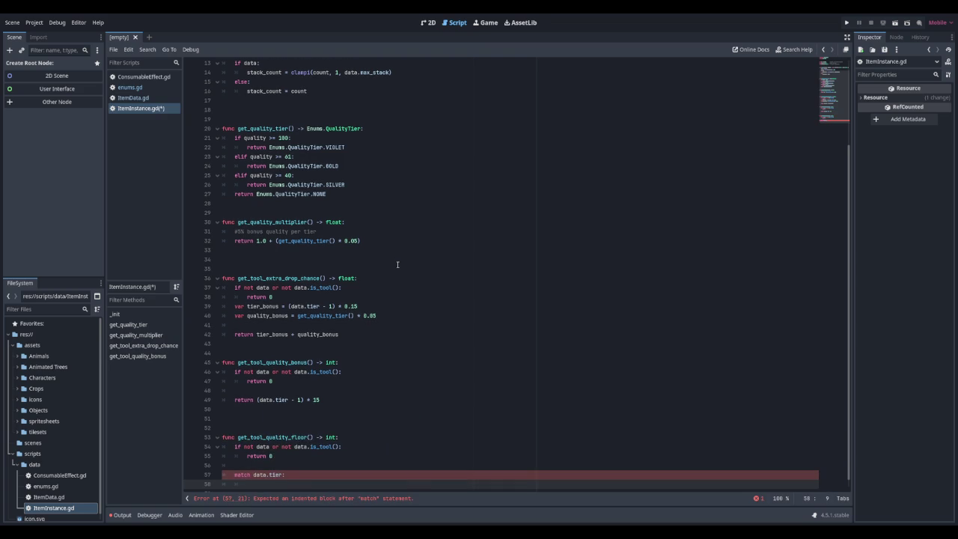
text(1, 2,: )
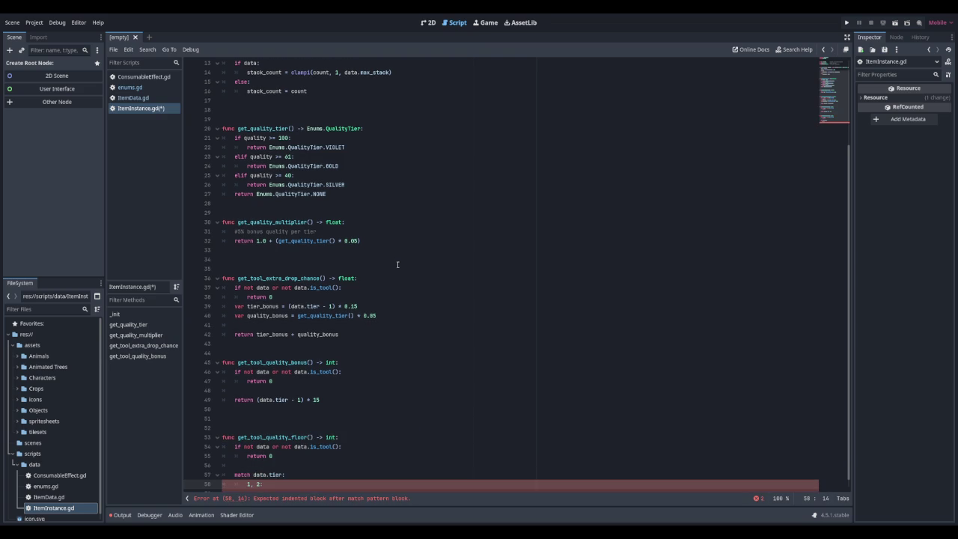
text(return)
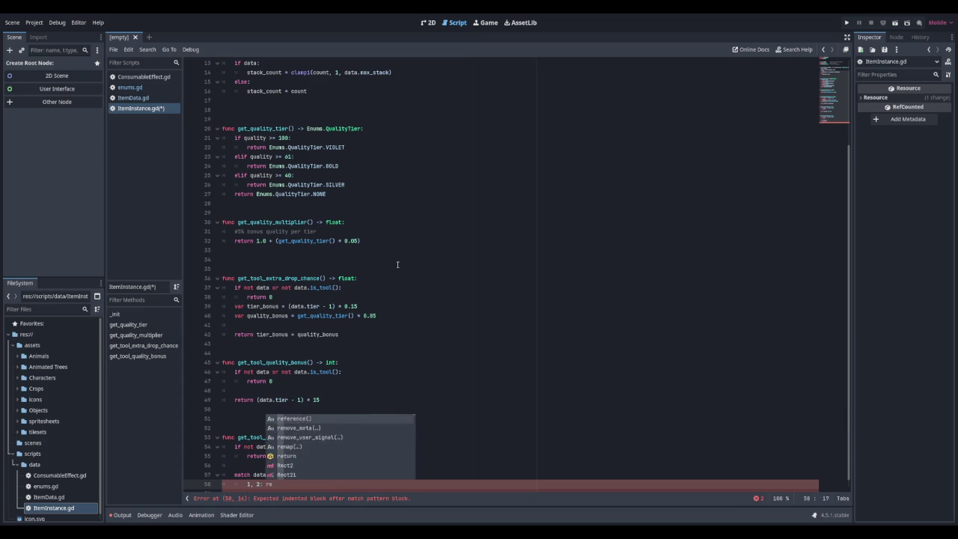
key(Escape)
key(BackSpace)
key(BackSpace)
key(BackSpace)
key(Return)
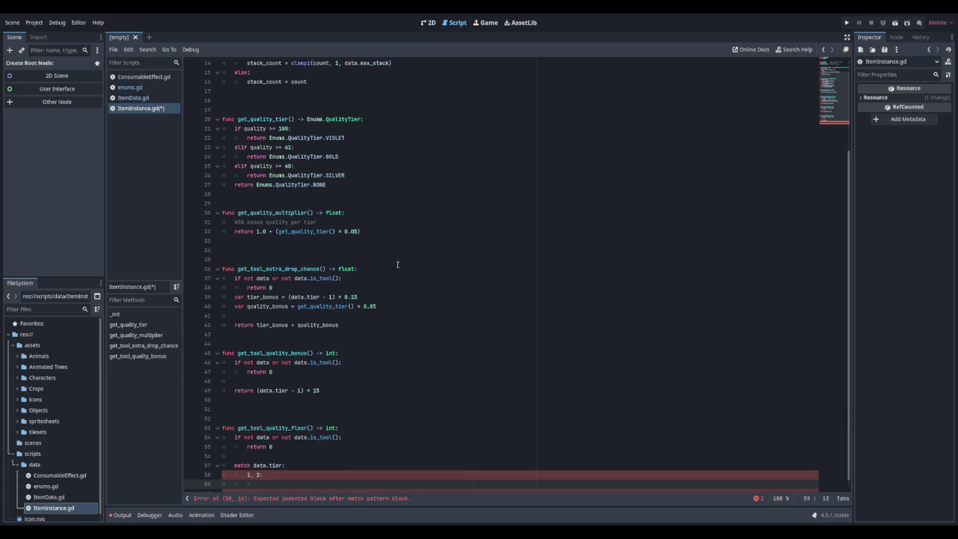
text(return 0)
key(Return)
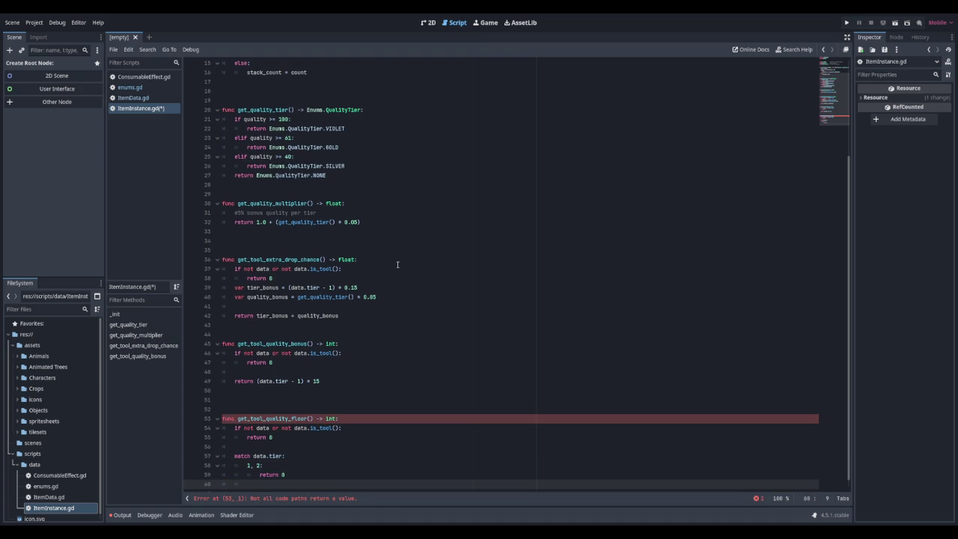
text(3:)
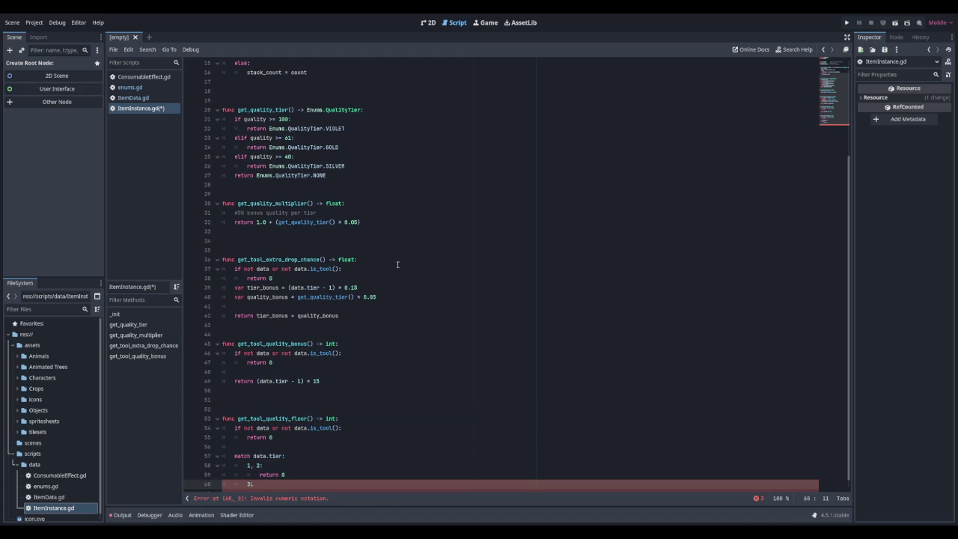
key(Return)
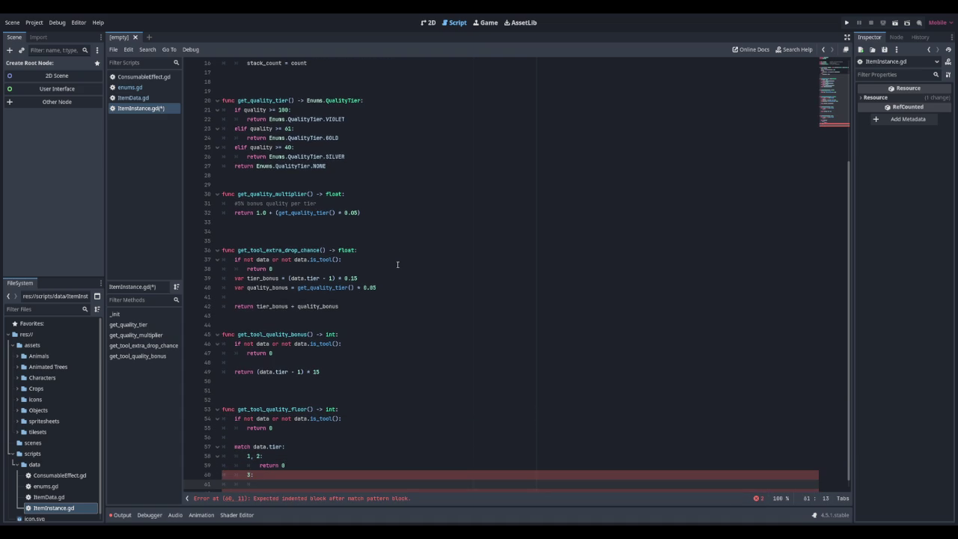
text(return 0)
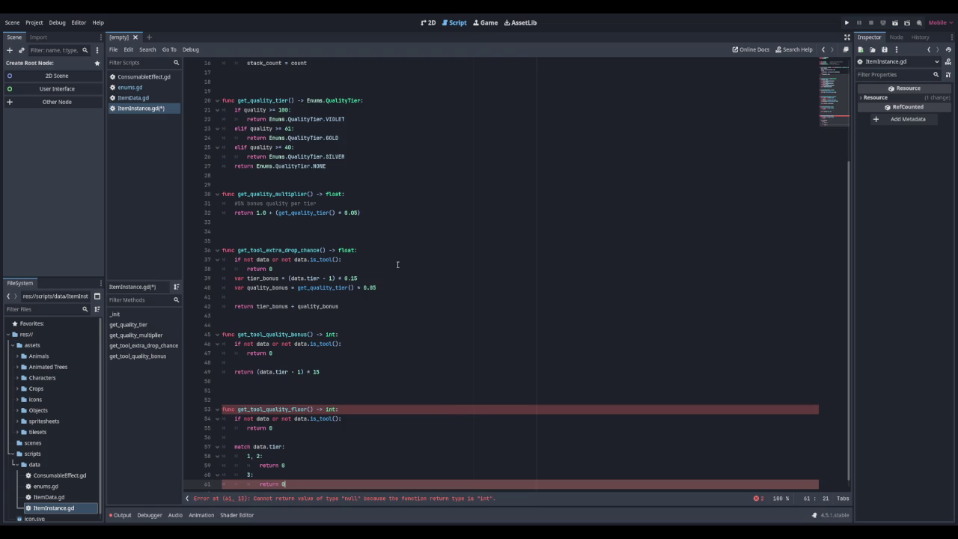
Step: Add match cases returning 41 for tier 4 and 61 for tier 5
key(Return)
text(:)
key(Return)
text(return )
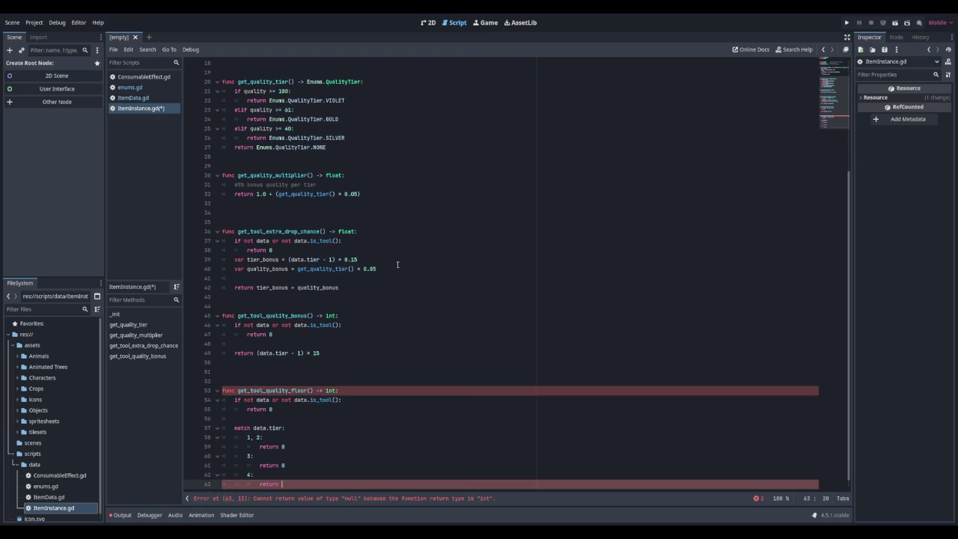
text(41)
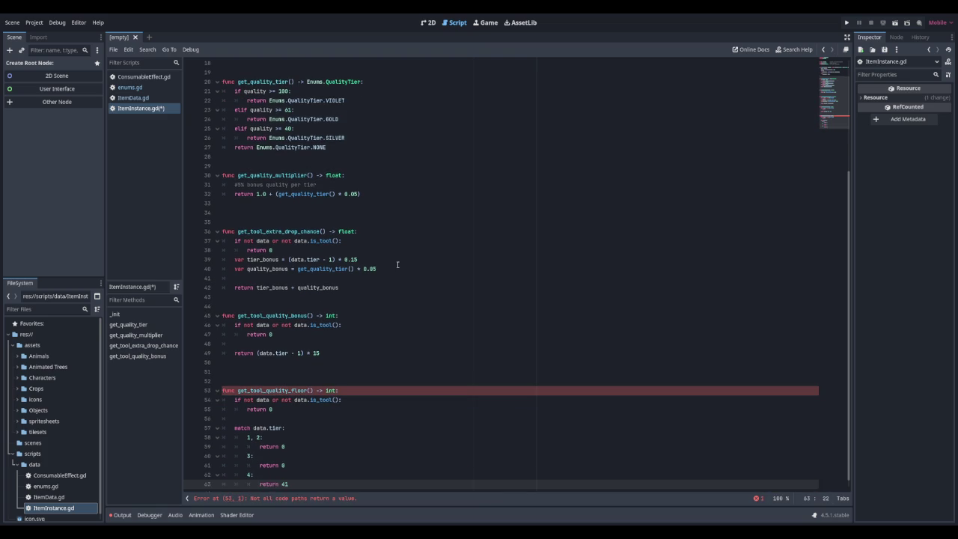
key(Return)
text(5:)
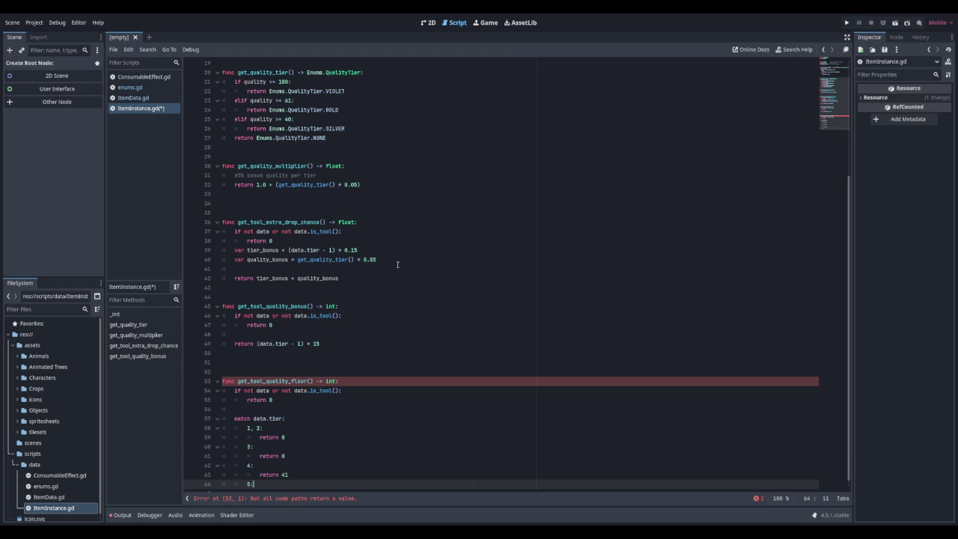
key(Return)
text(return )
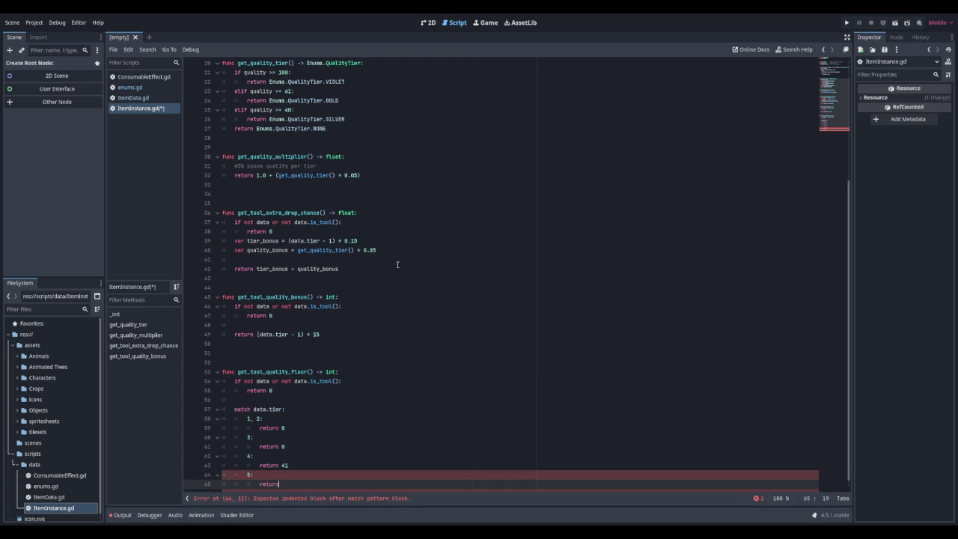
text(61)
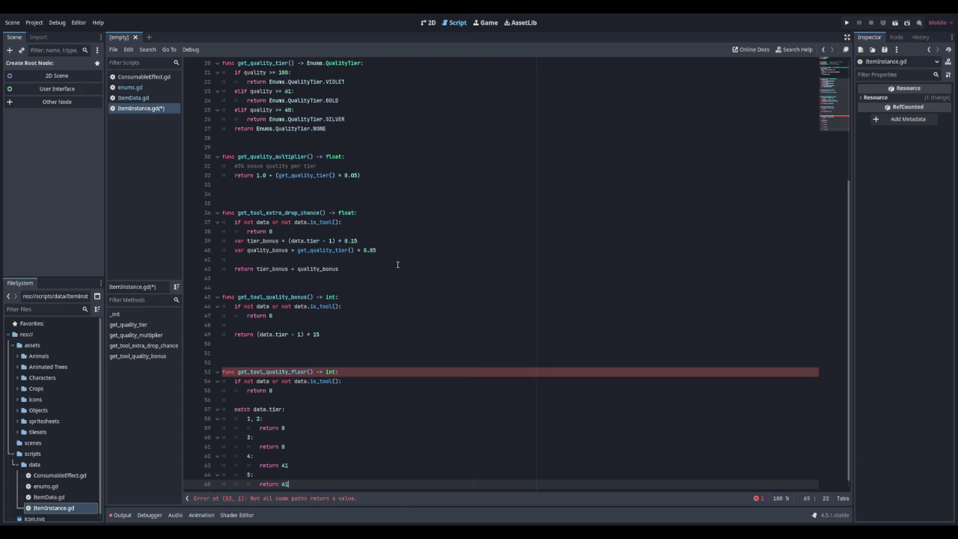
Step: Add a default _ case returning 0 and save ItemInstance.gd
key(Return)
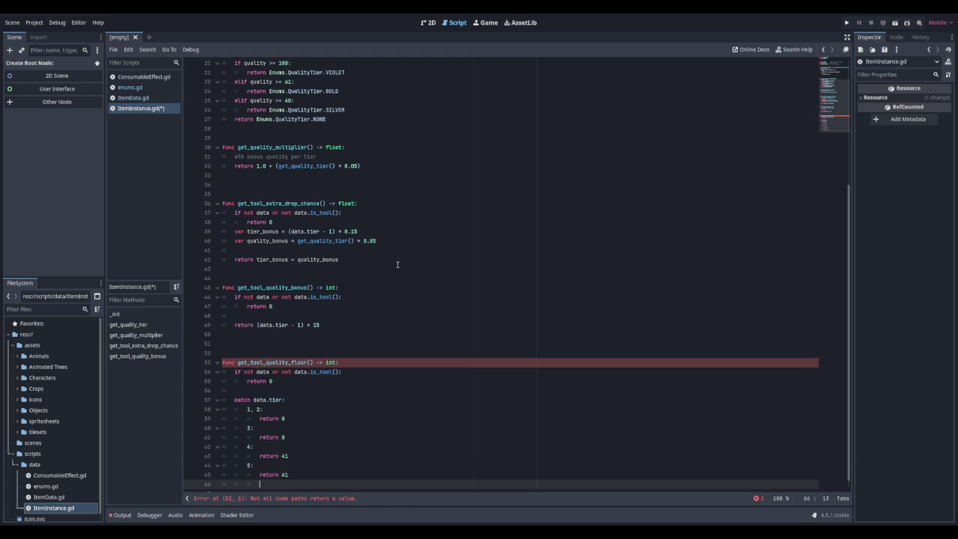
key(BackSpace)
text(:)
key(Return)
text(return 0)
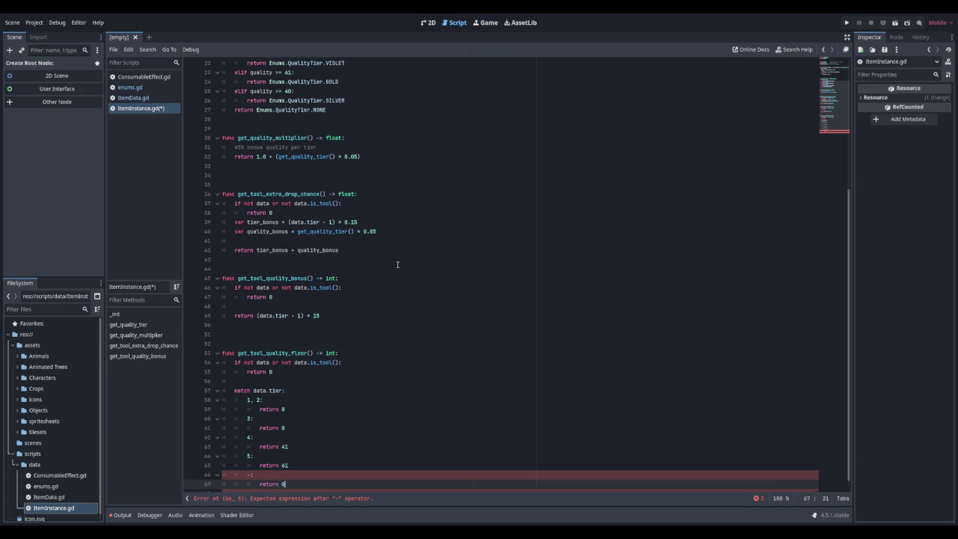
key(Up)
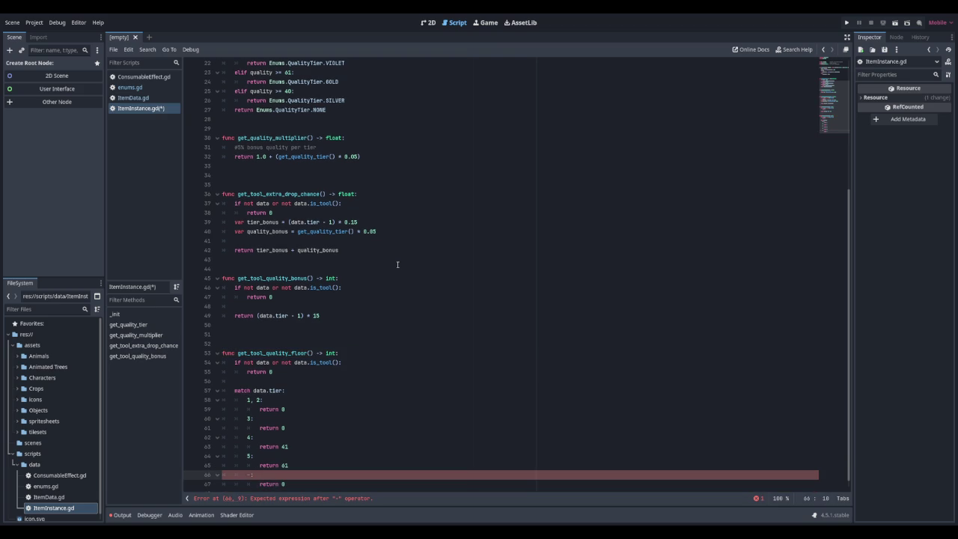
key(Down)
key(Down)
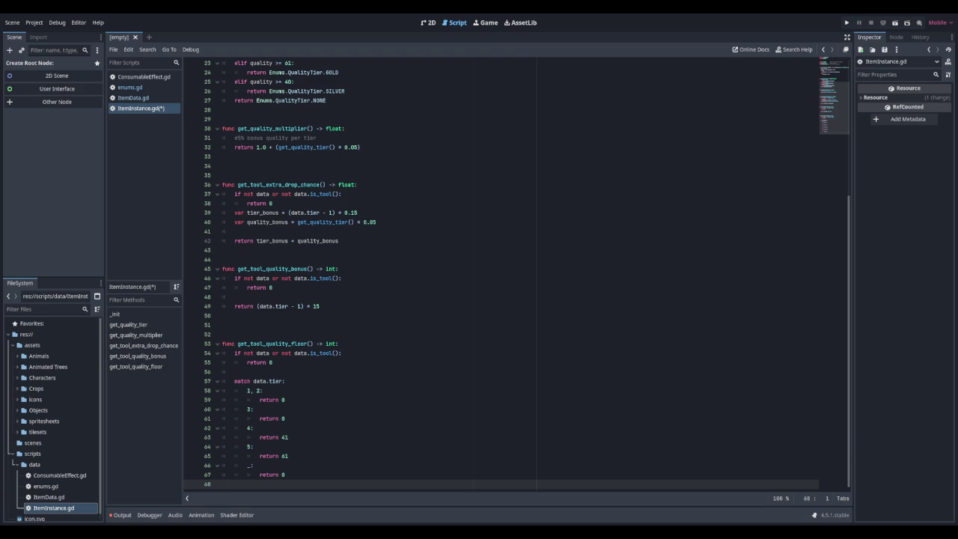
key(ctrl+s)
scroll(517, 269, down, 1)
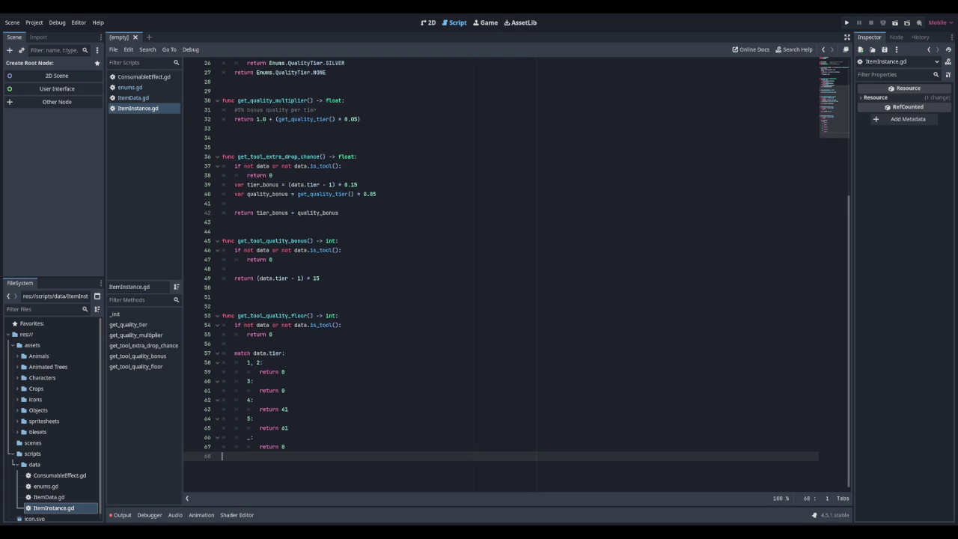
key(Return)
key(Return)
key(Return)
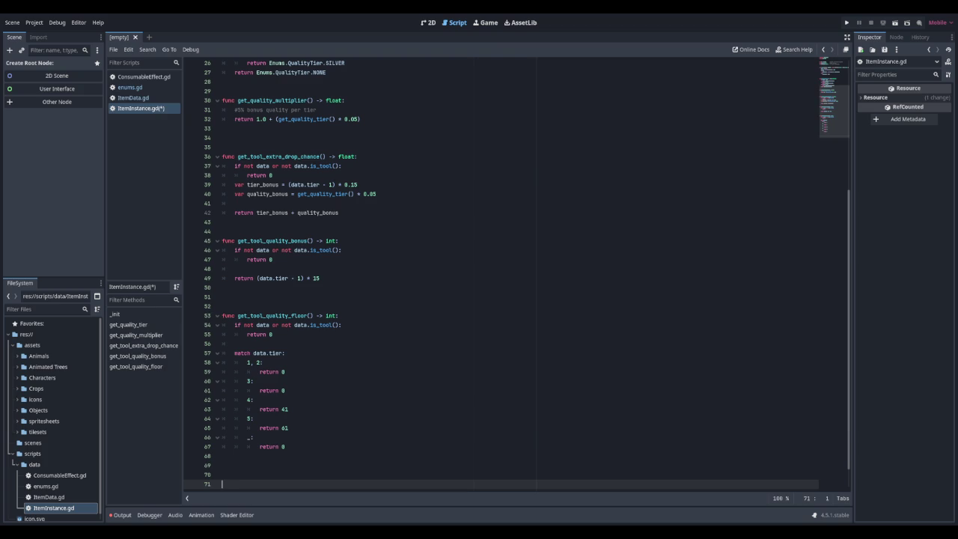
Step: Raise the SILVER threshold on line 25 from 40 to 41 and save
scroll(461, 267, up, 5)
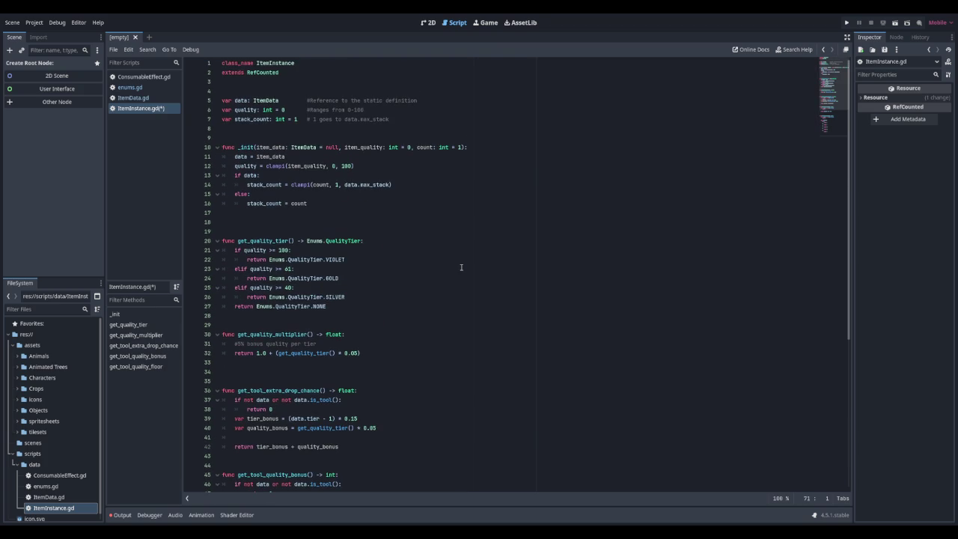
click(292, 290)
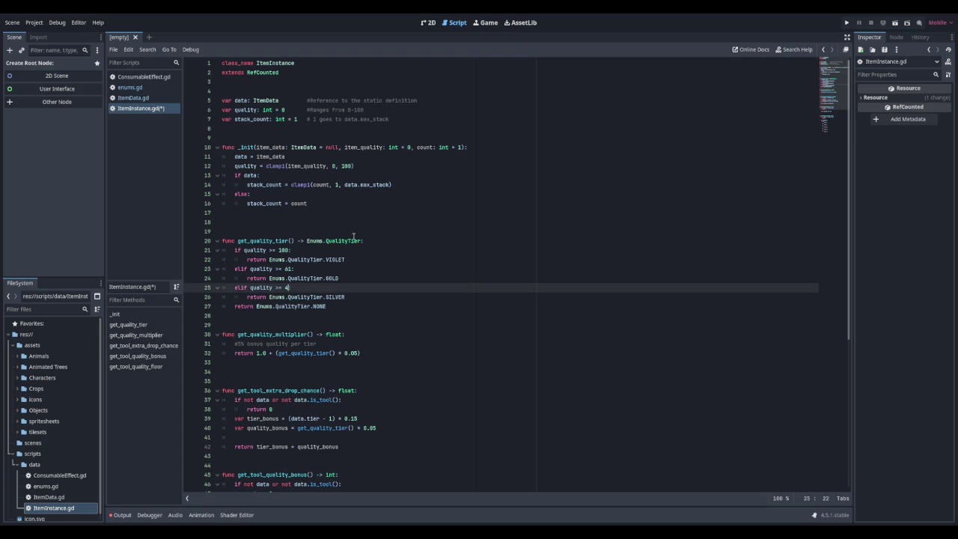
text(1)
key(ctrl+s)
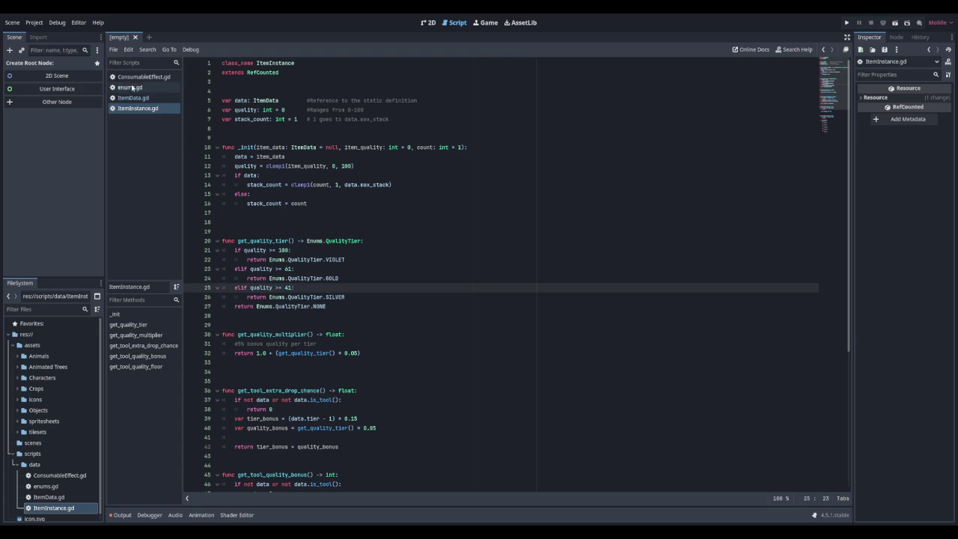
Step: Review ItemData.gd and the QualityTier ranges in enums.gd, then return to ItemInstance.gd
click(132, 98)
scroll(302, 175, up, 5)
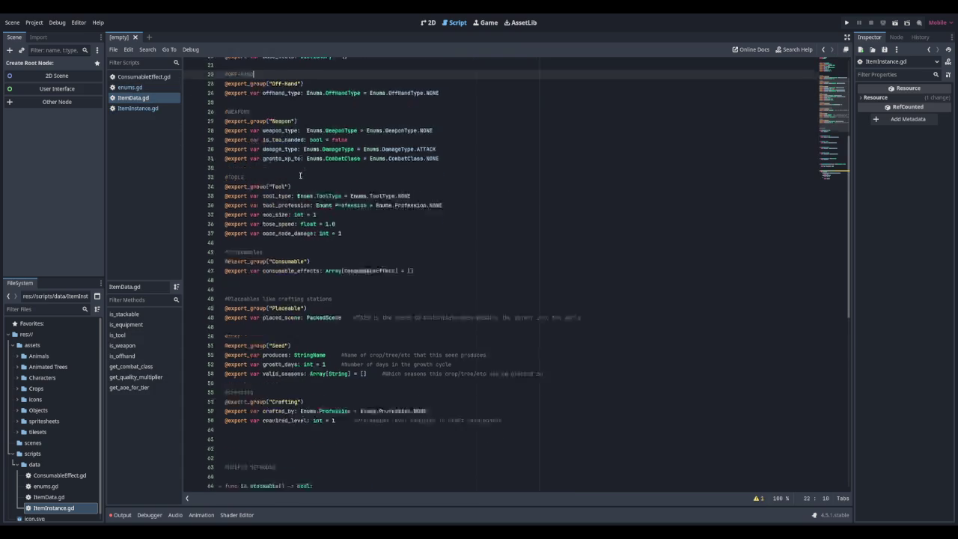
scroll(300, 175, down, 15)
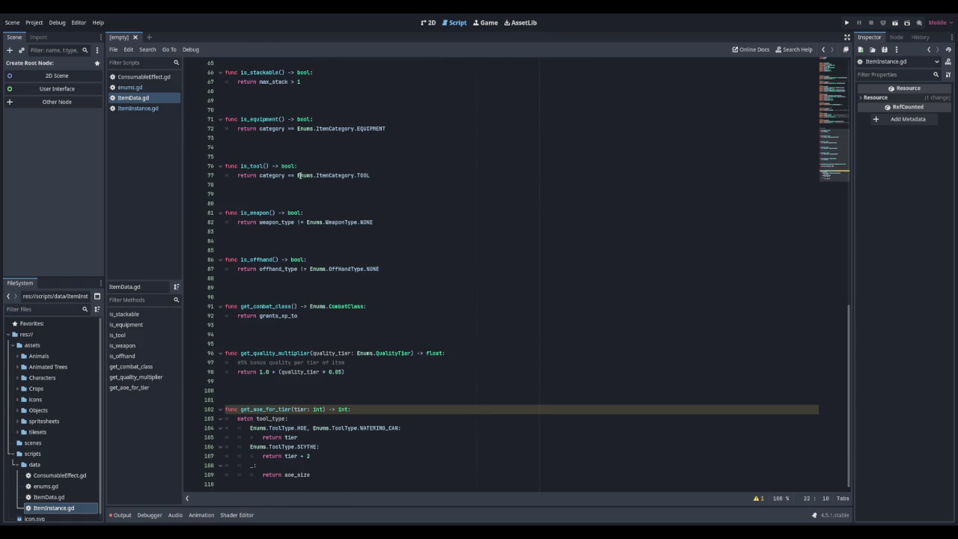
scroll(300, 175, up, 20)
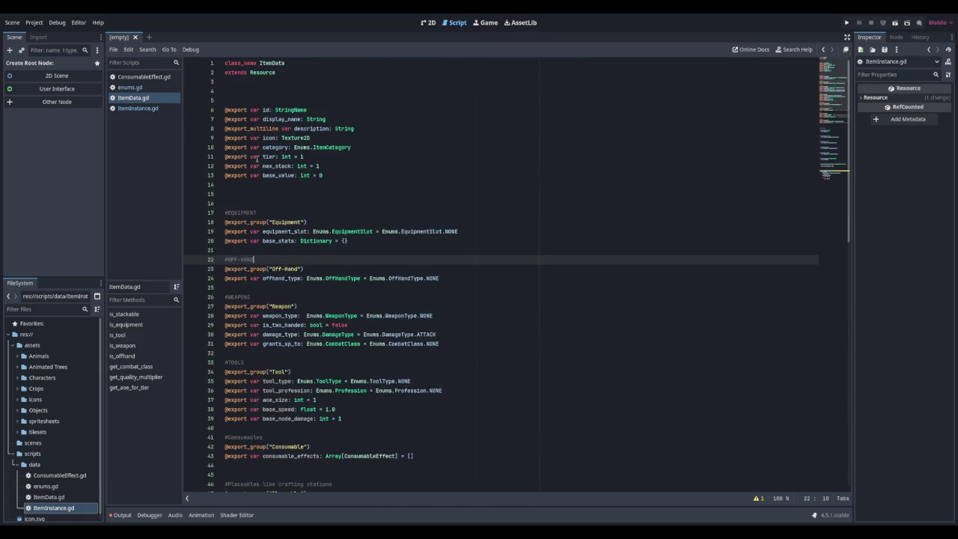
click(133, 88)
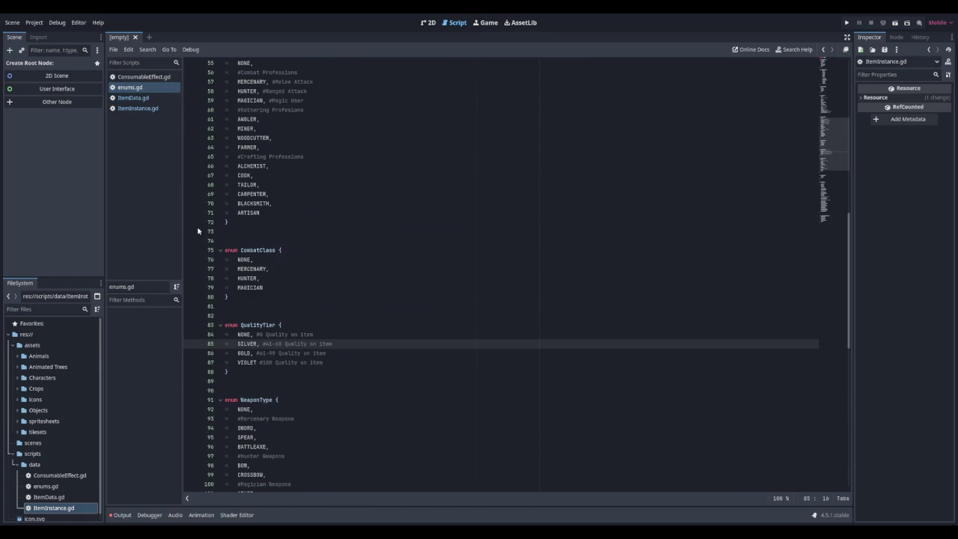
click(135, 107)
scroll(367, 284, down, 7)
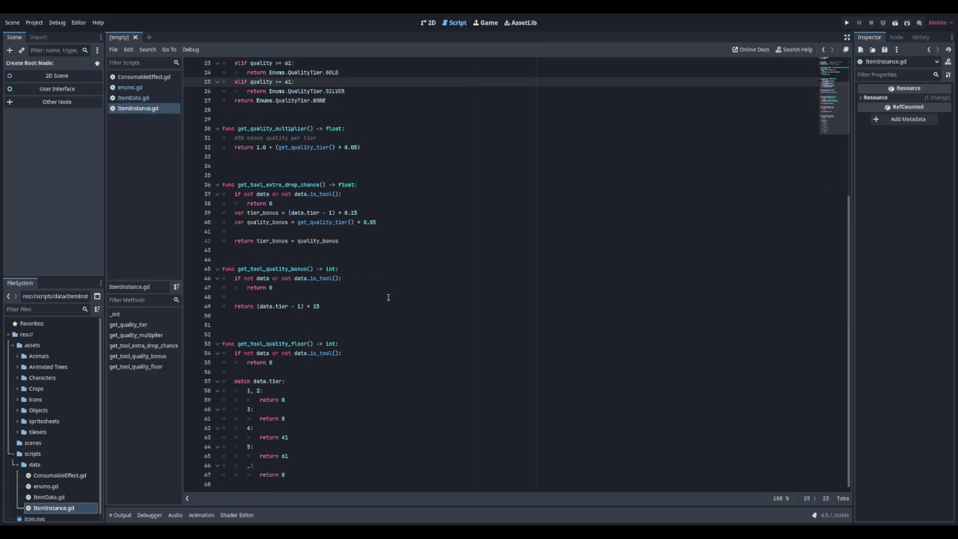
click(297, 454)
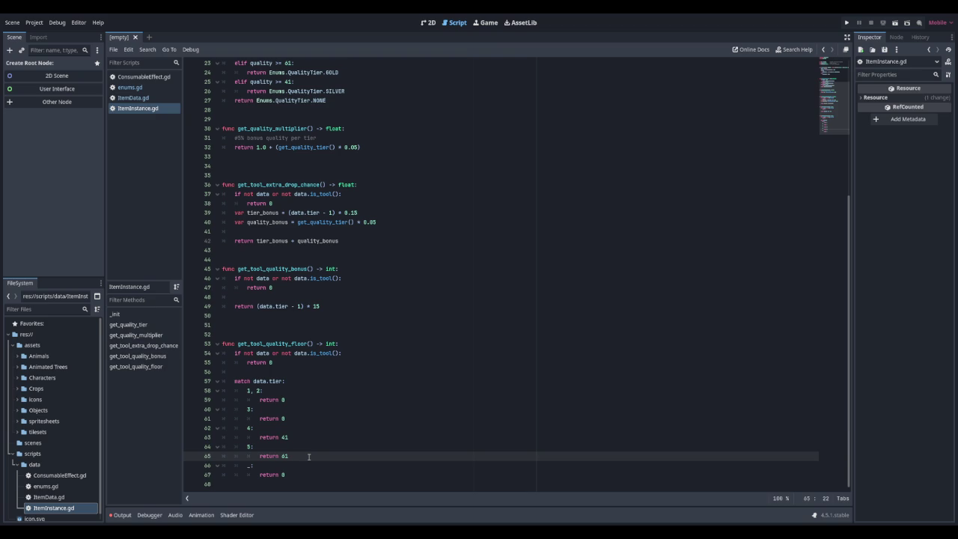
click(283, 485)
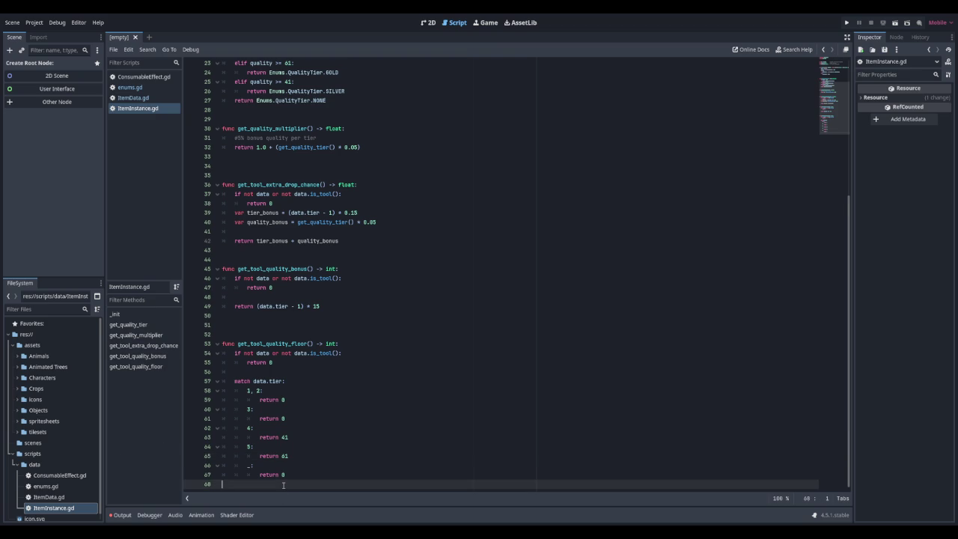
Step: Declare get_tool_speed_multiplier() -> float below the previous function
key(Return)
key(Return)
key(Return)
text(func)
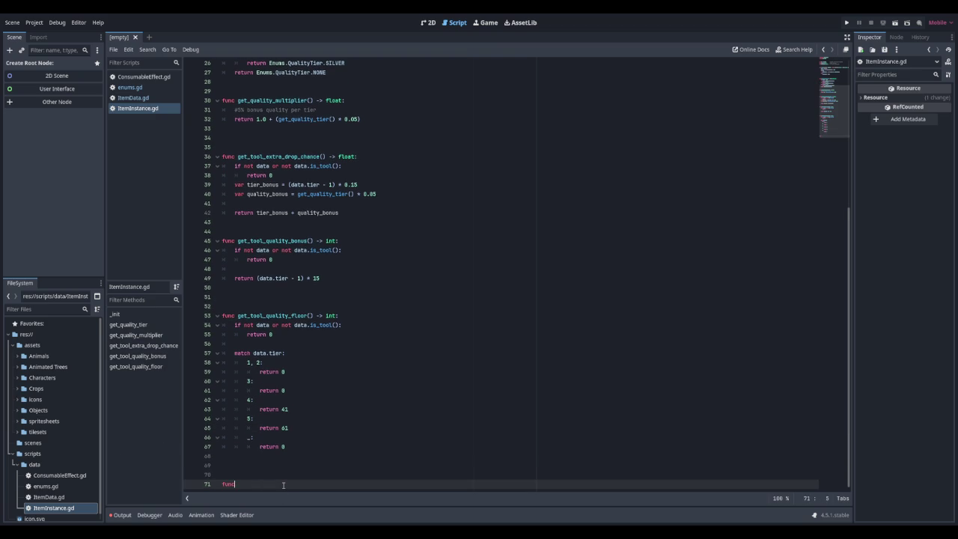
text( get_tool_speed_multipli)
key(BackSpace)
text(ier() )
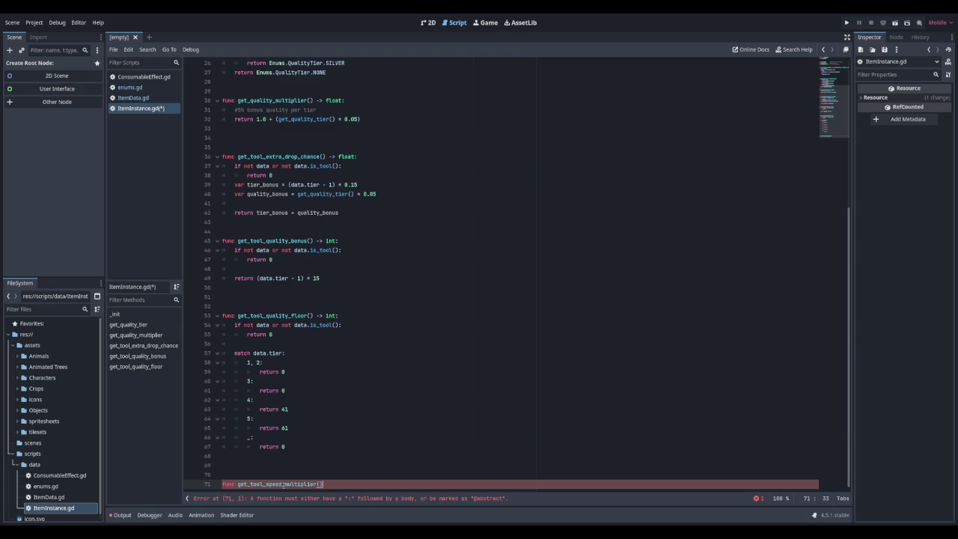
text(-> float:)
key(Return)
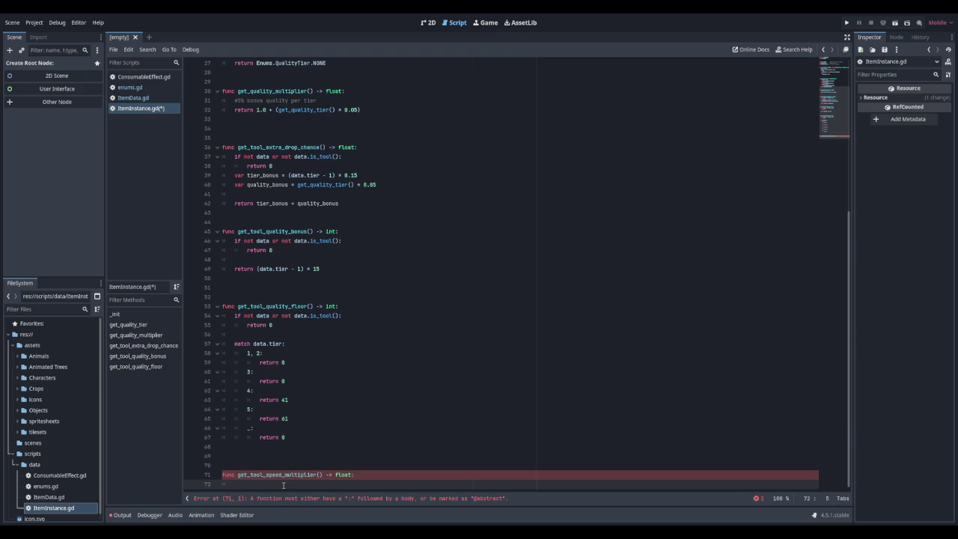
Step: Add an 'if not data or not data.is_tool():' guard returning 1.0
text(if not data )
text(or )
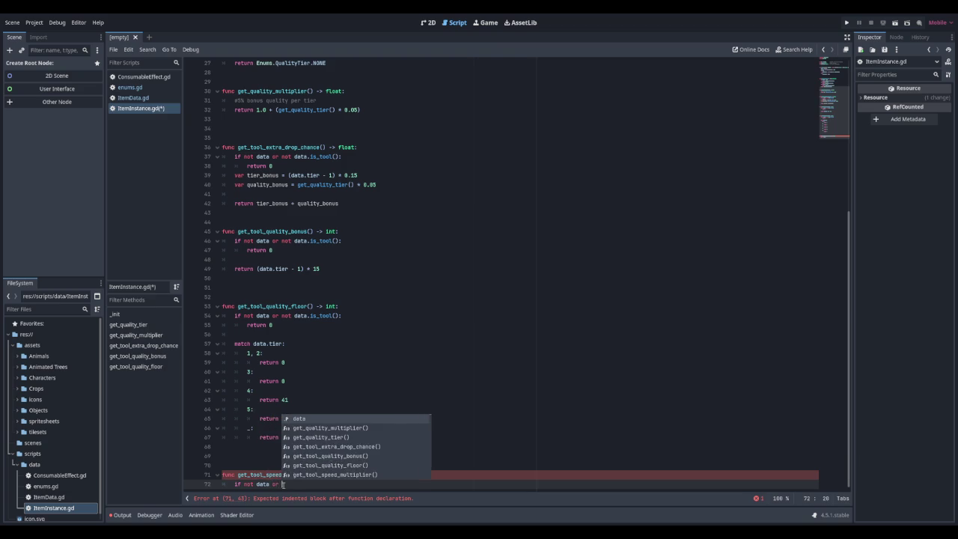
text(not data.isd)
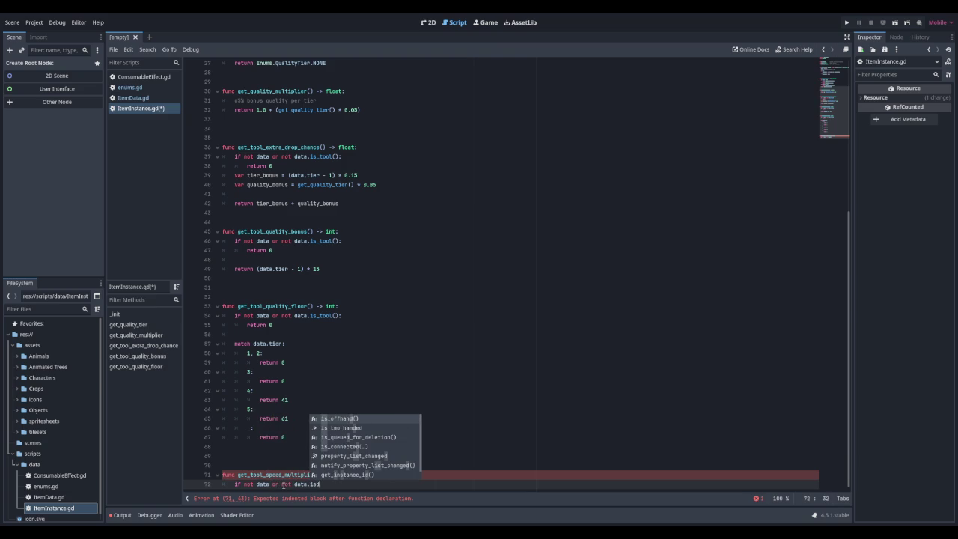
key(Down)
key(Down)
key(Down)
key(Return)
text(:)
key(Return)
text(return 0)
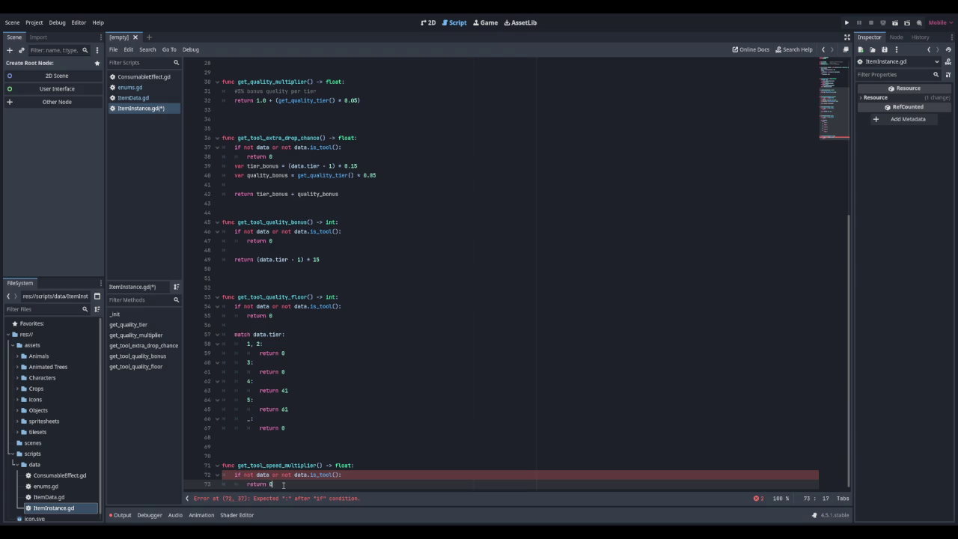
key(Return)
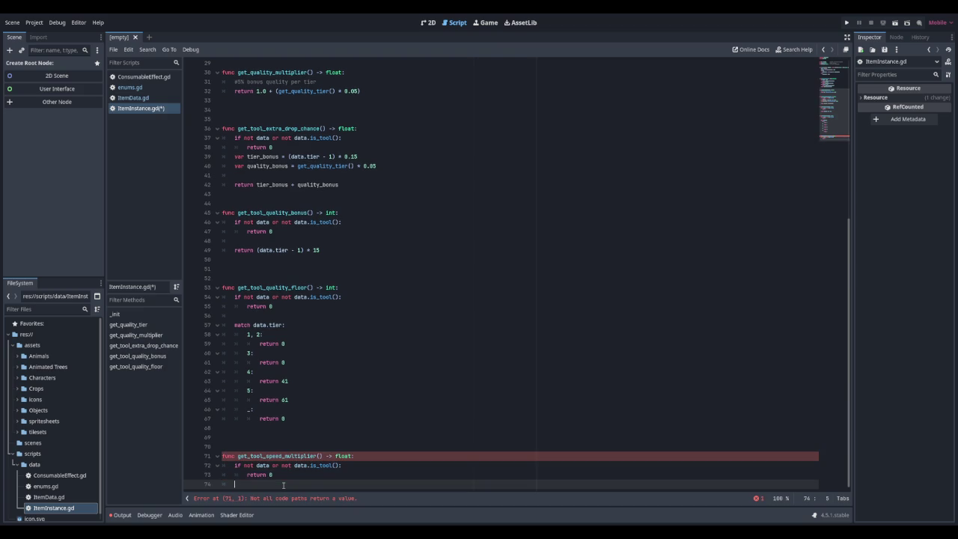
key(Up)
key(End)
key(Left)
text(1.)
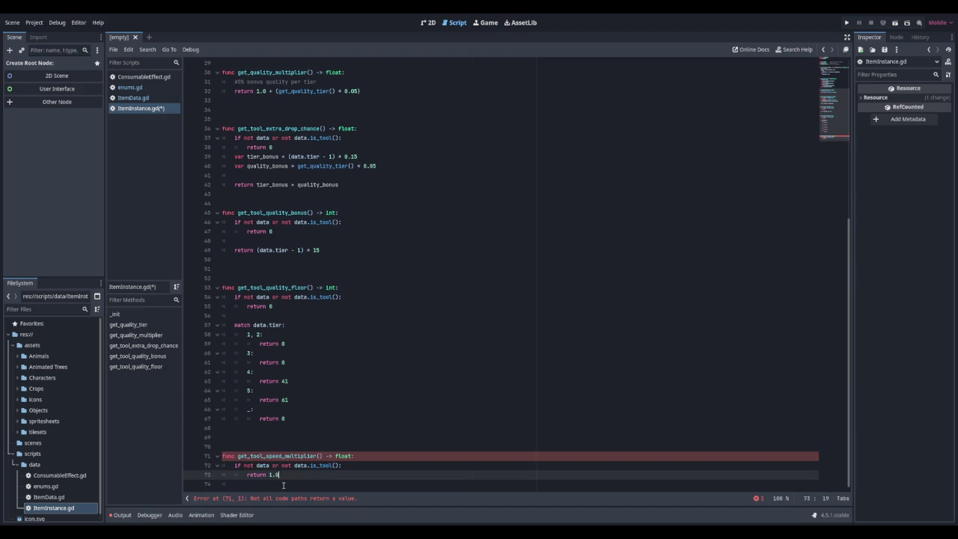
key(Down)
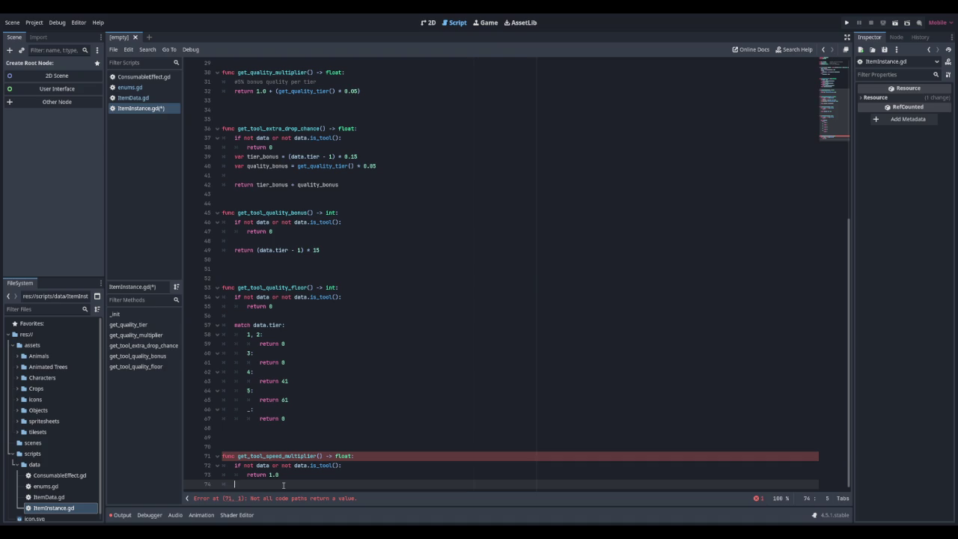
Step: On line 74, return 1.0 + ((data.tier - 1) * 0.25) as the tool speed multiplier
text(eturn)
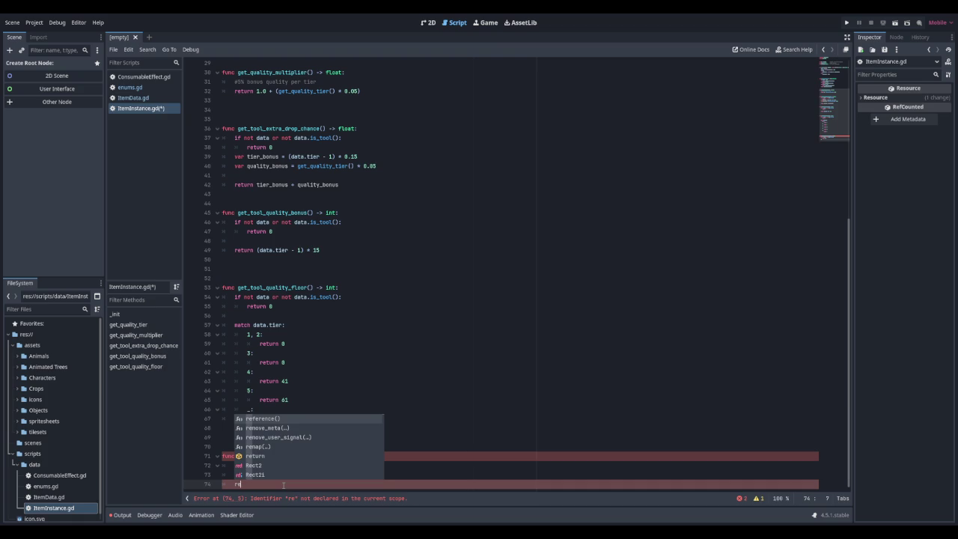
key(Escape)
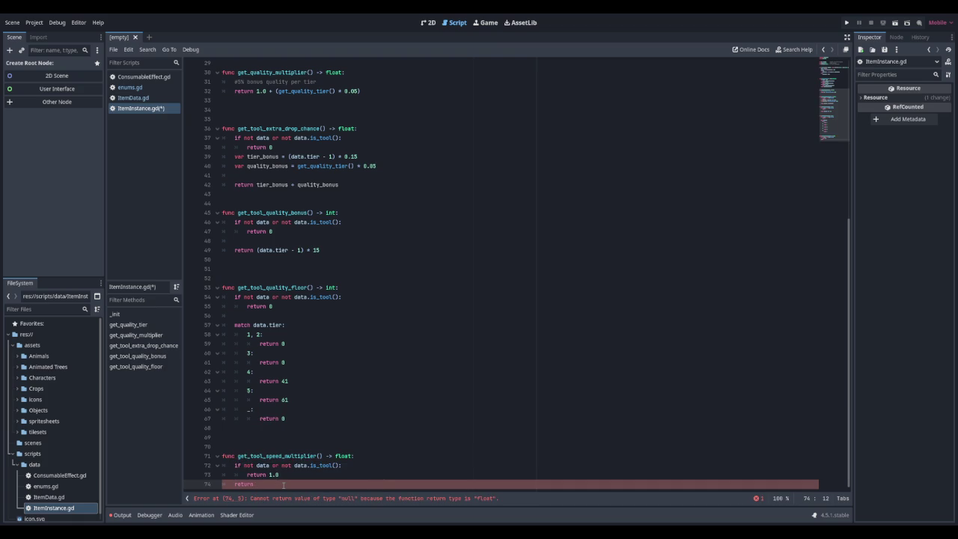
text(0 + )
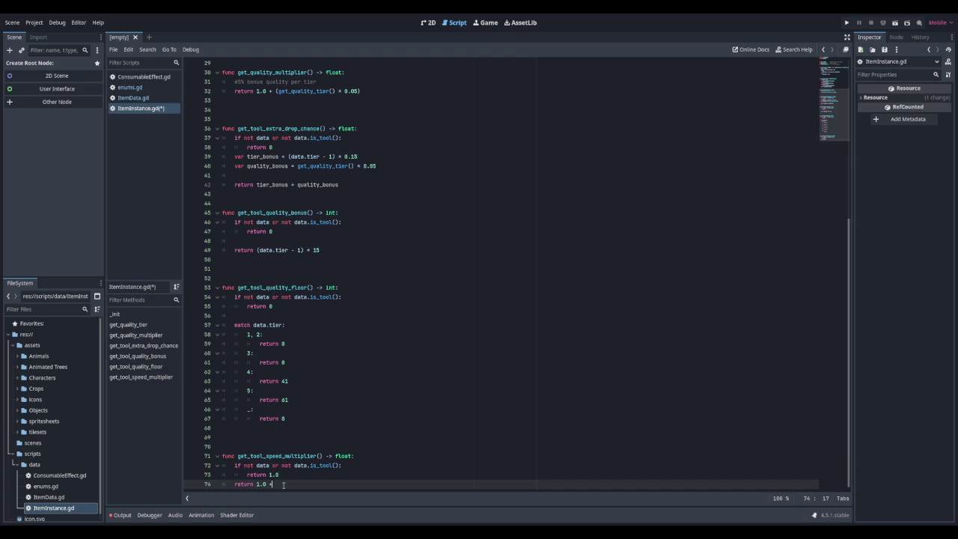
text(((data.t)
text(ier - 1))
text( * 0.25)
click(379, 457)
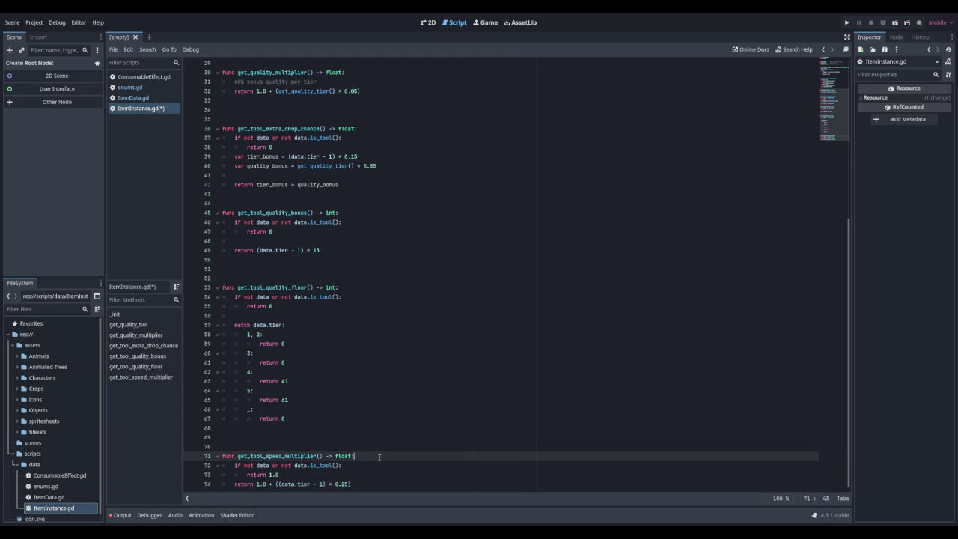
click(359, 481)
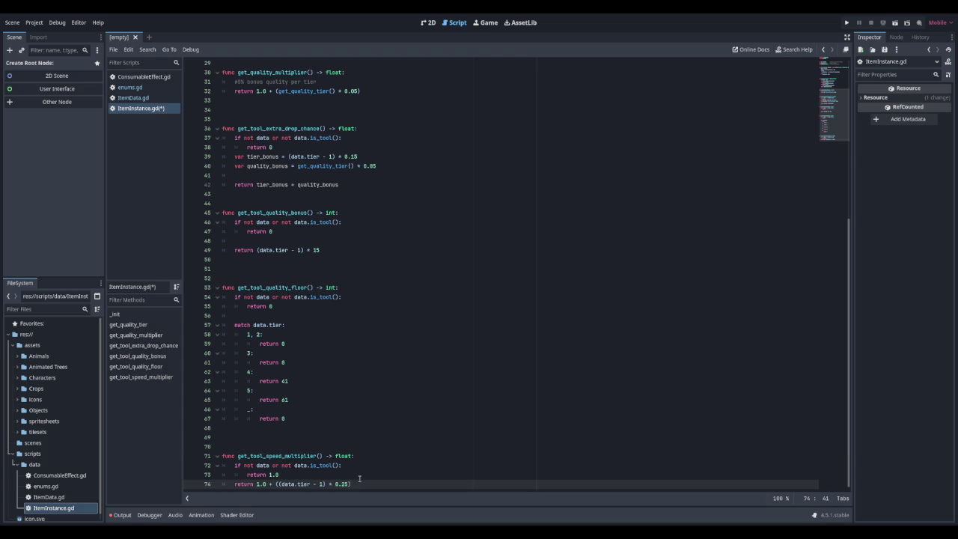
key(Return)
key(Return)
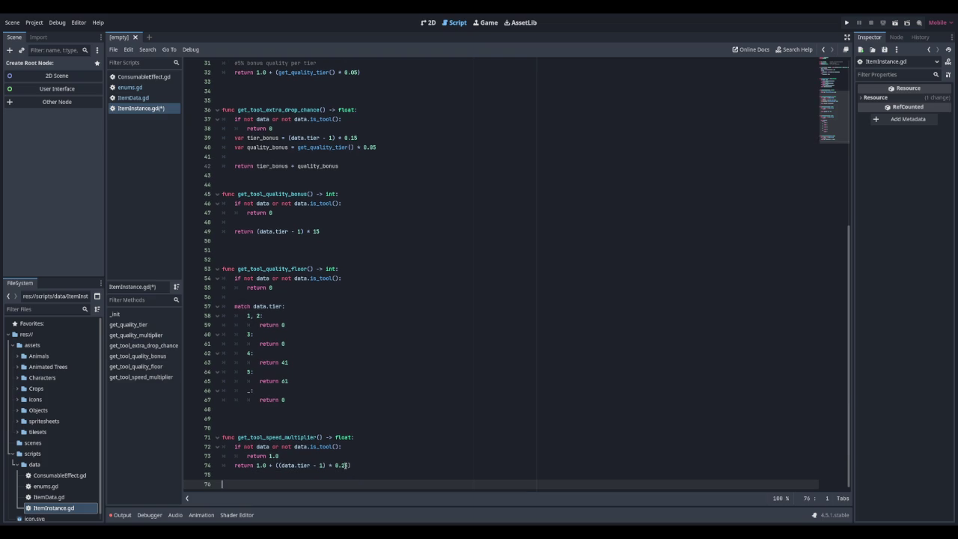
click(350, 465)
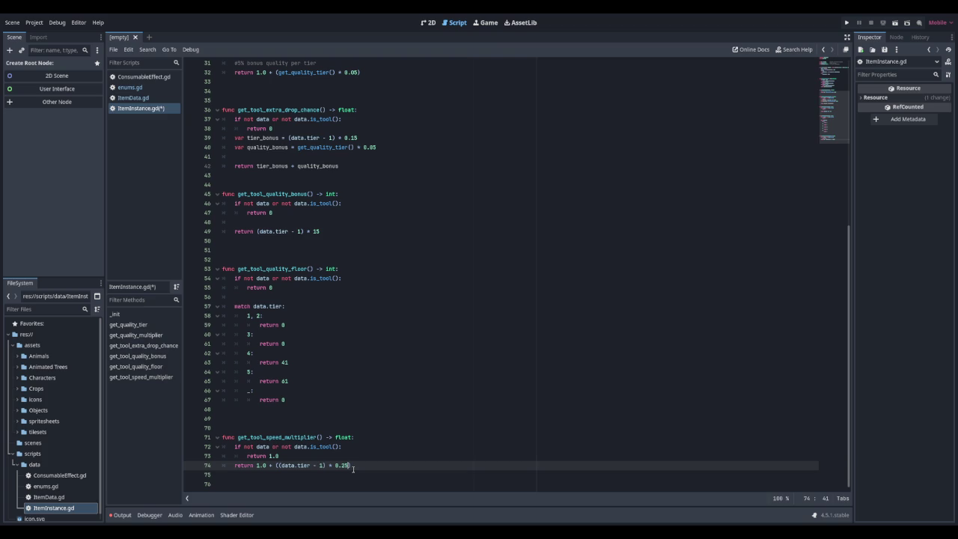
Step: Add a blank line after get_tool_speed_multiplier() and switch to the AssetLib listing of recently updated add-ons
key(Down)
key(Down)
key(Return)
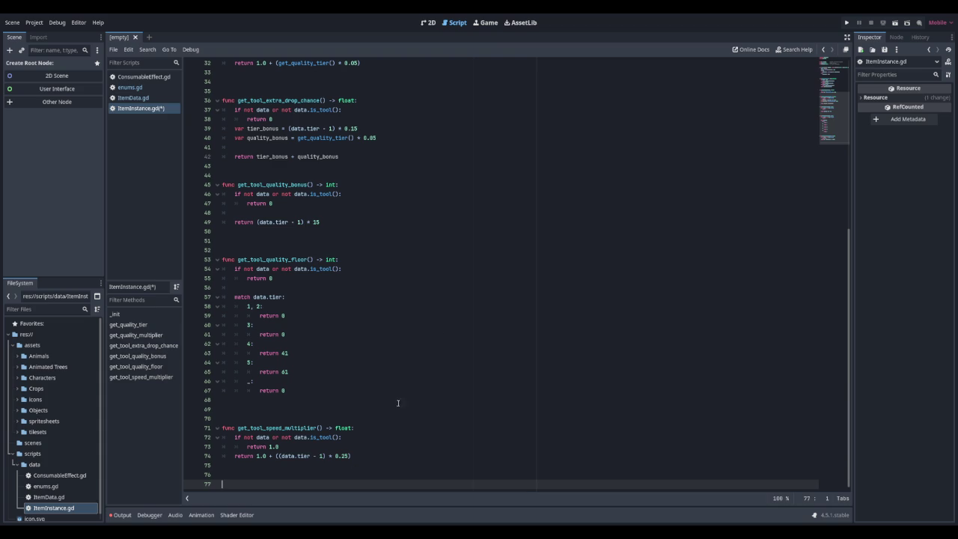
click(522, 24)
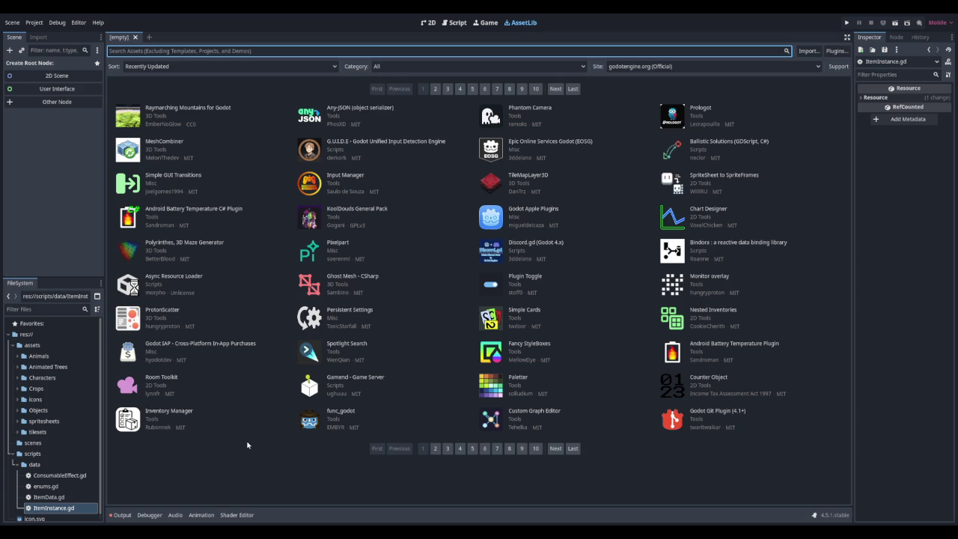
Step: Return to the Script workspace to show the unsaved ItemInstance.gd
click(449, 23)
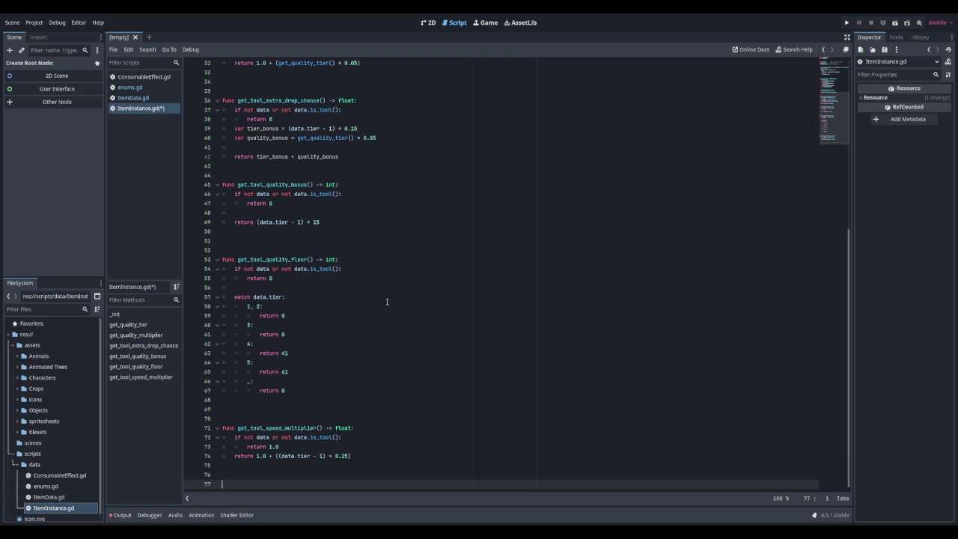
Step: Write func get_tool_aoe_size() -> int with an 'if not data or not data.is_tool():' guard returning 1
text(func get_t)
text(ool_)
text(aoe_size())
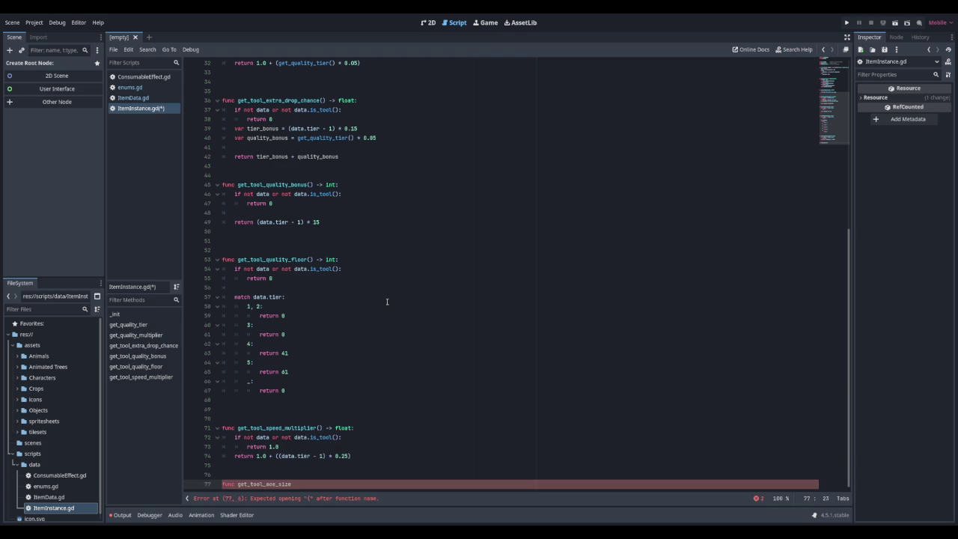
text( -> int)
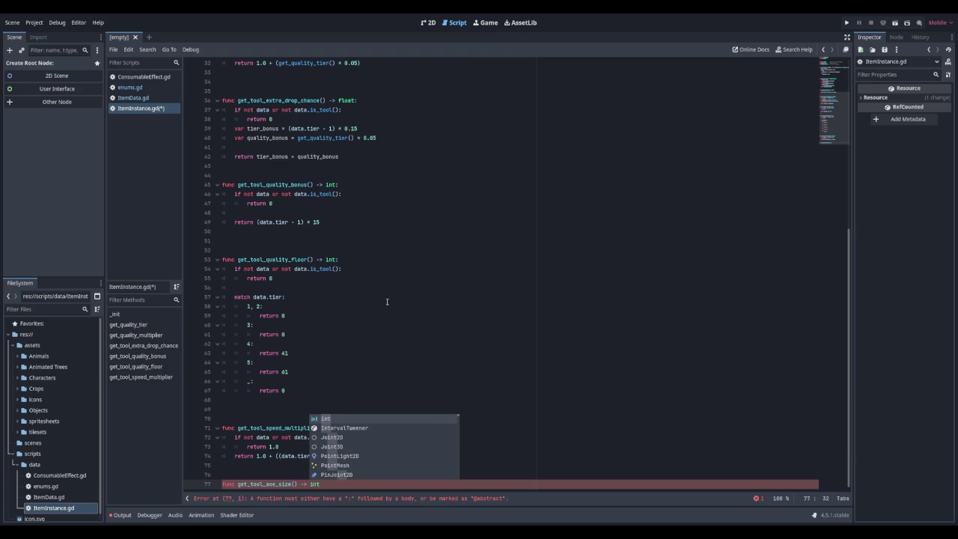
text(:)
key(Return)
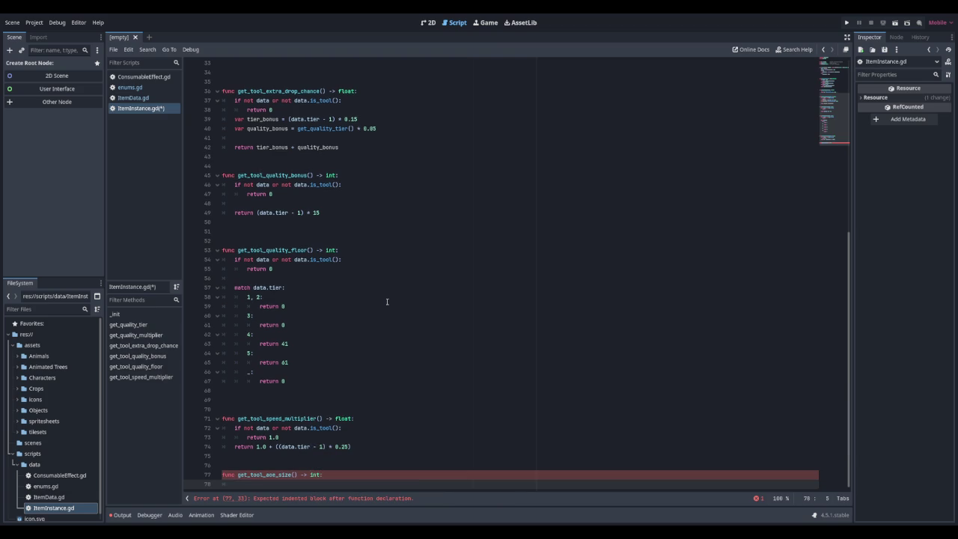
text(if not data)
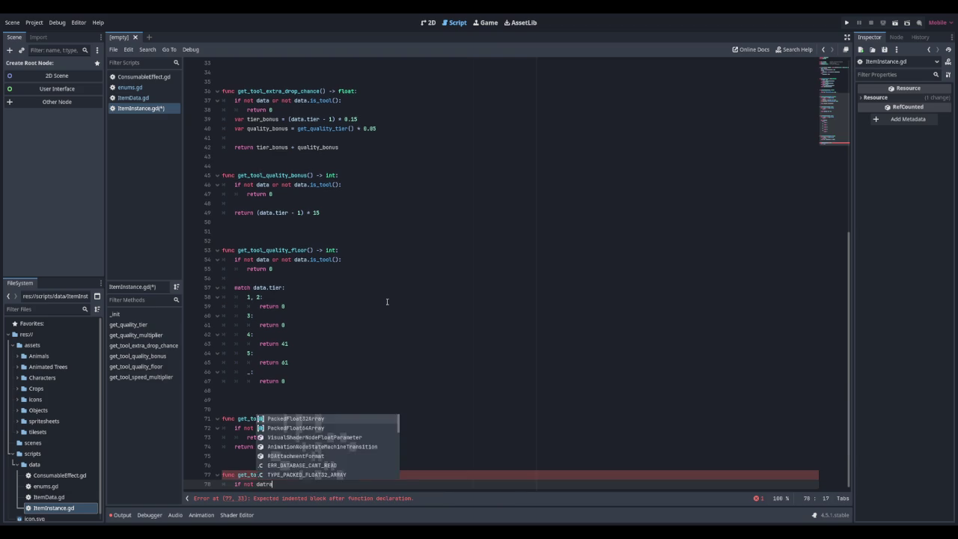
text( or )
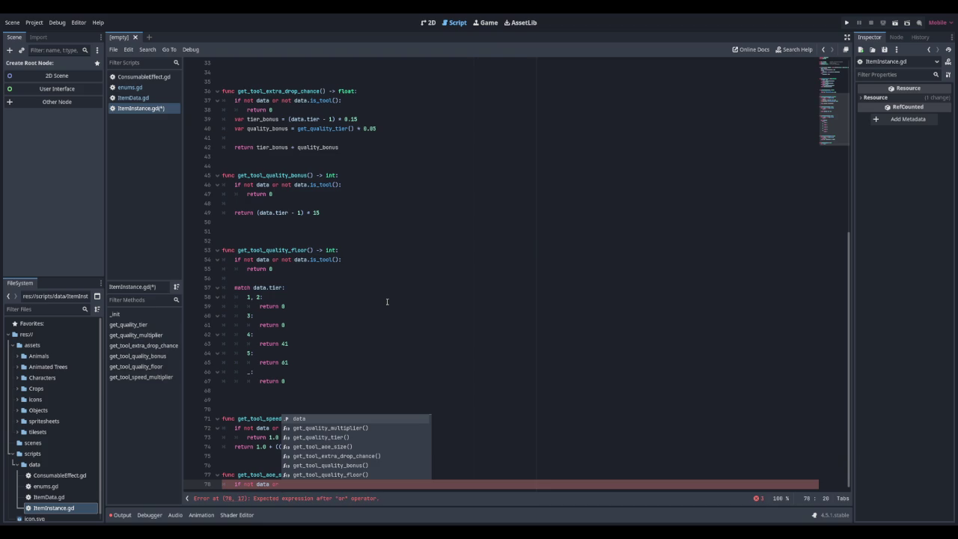
text(not data)
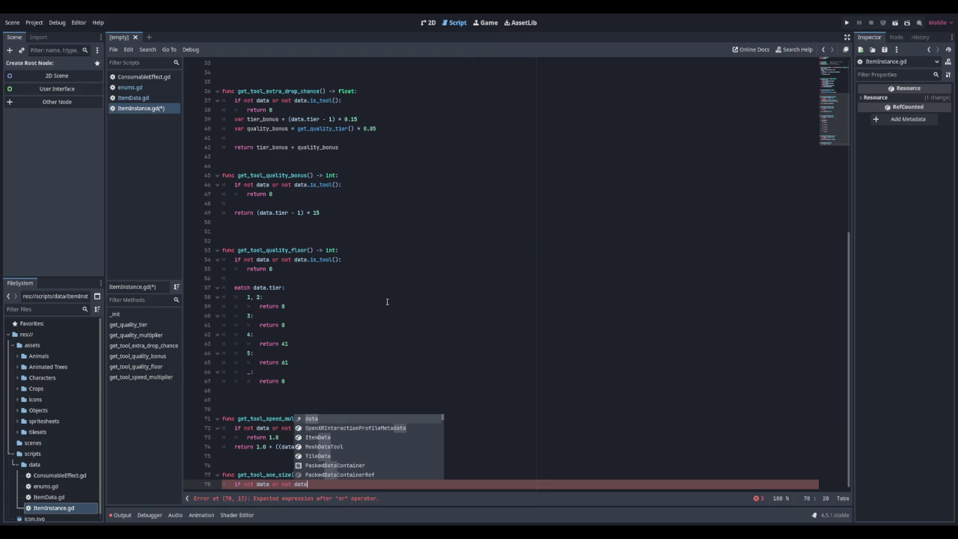
text(.is)
key(Down)
key(Down)
key(Down)
key(Return)
key(Return)
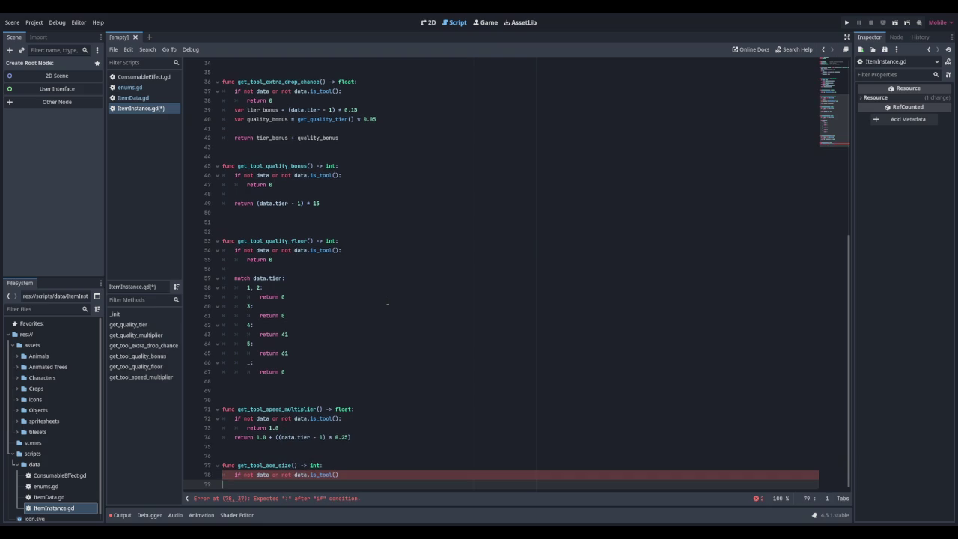
key(BackSpace)
text(:)
key(Return)
text(return 1)
key(Return)
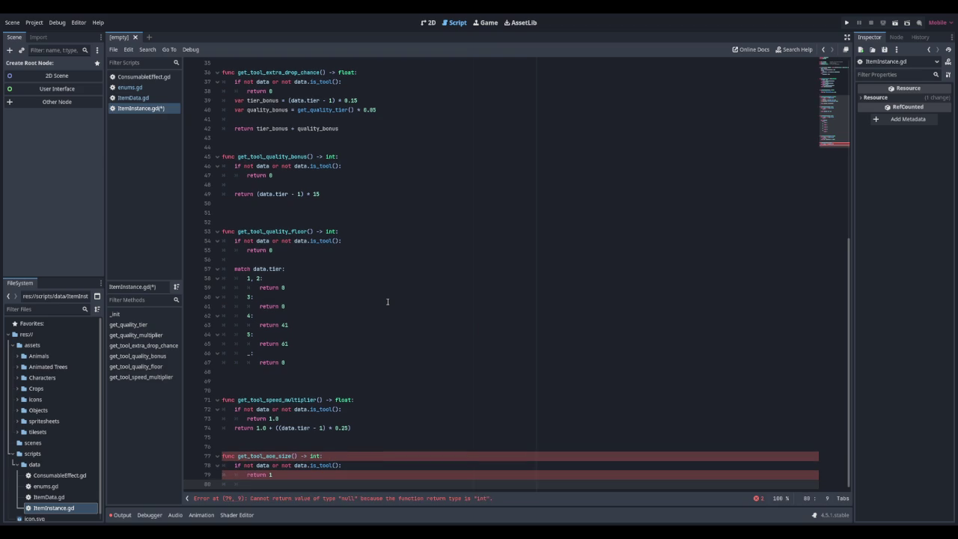
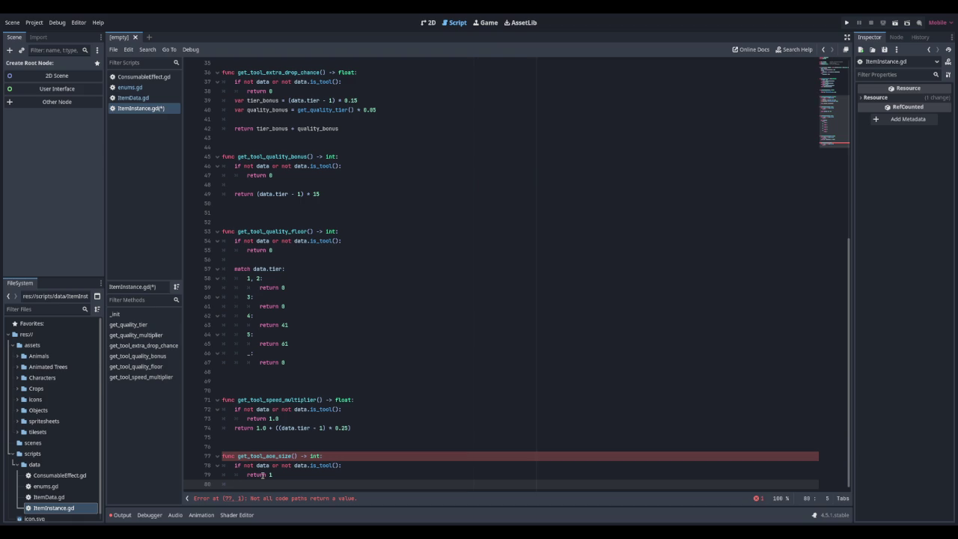
Step: Add a match on data.tool_type with a combined Enums.ToolType.HOE, WATERING_CAN case
text(match )
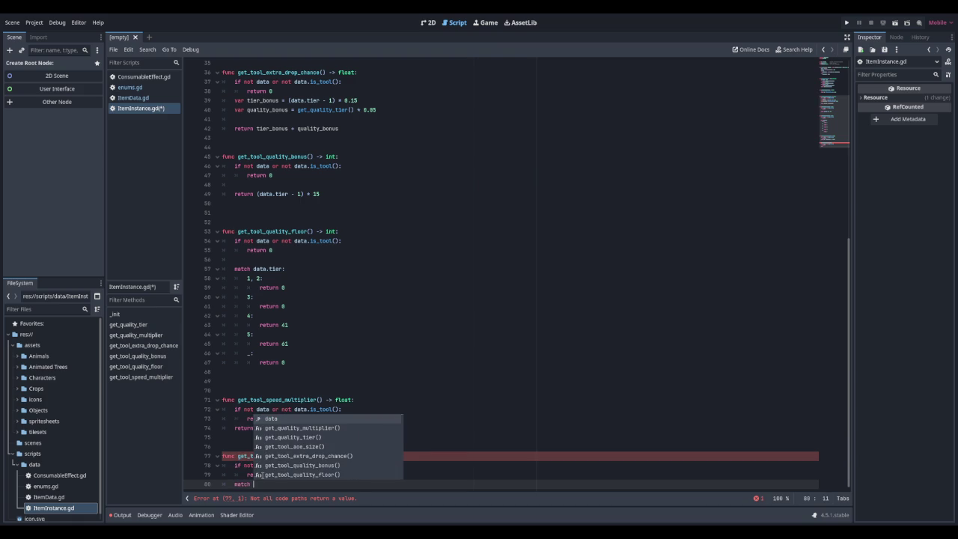
text(data)
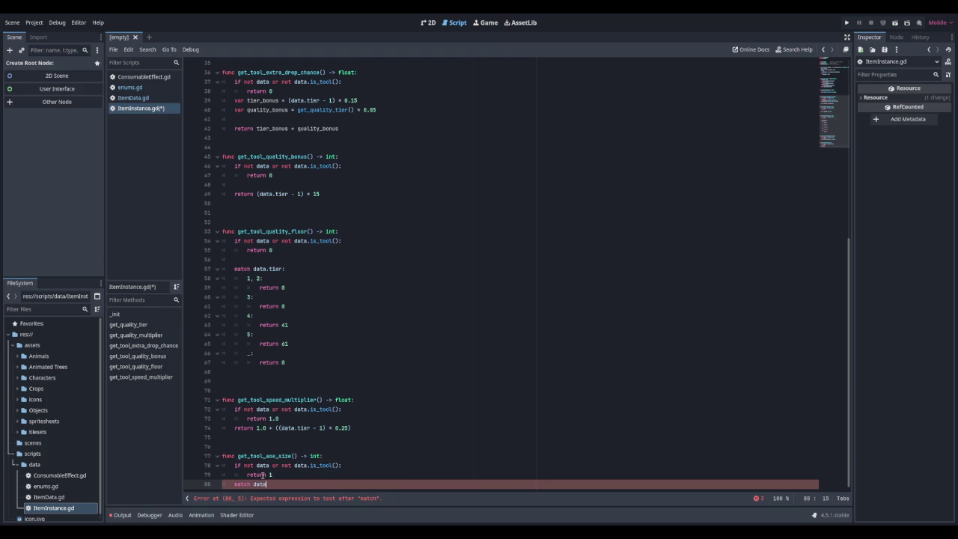
text(.tool)
key(Down)
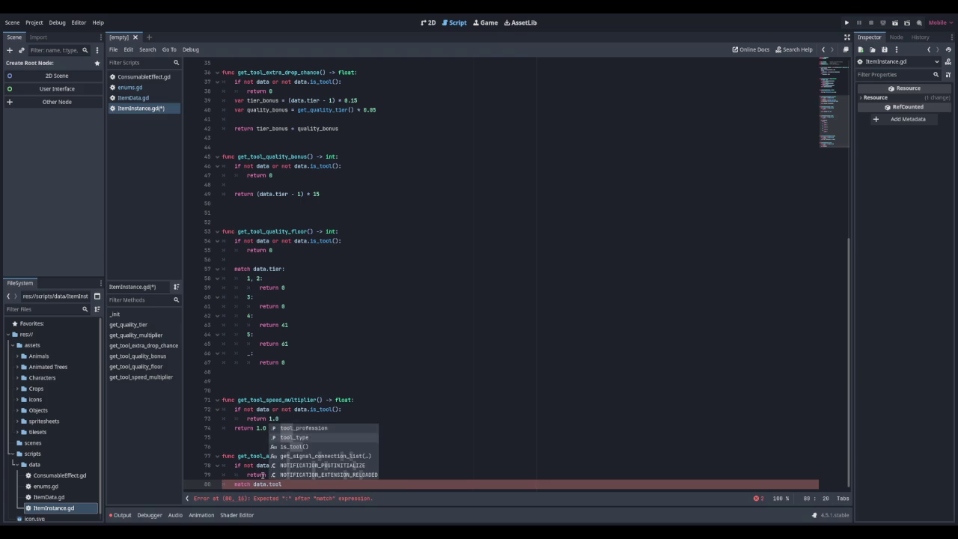
key(Return)
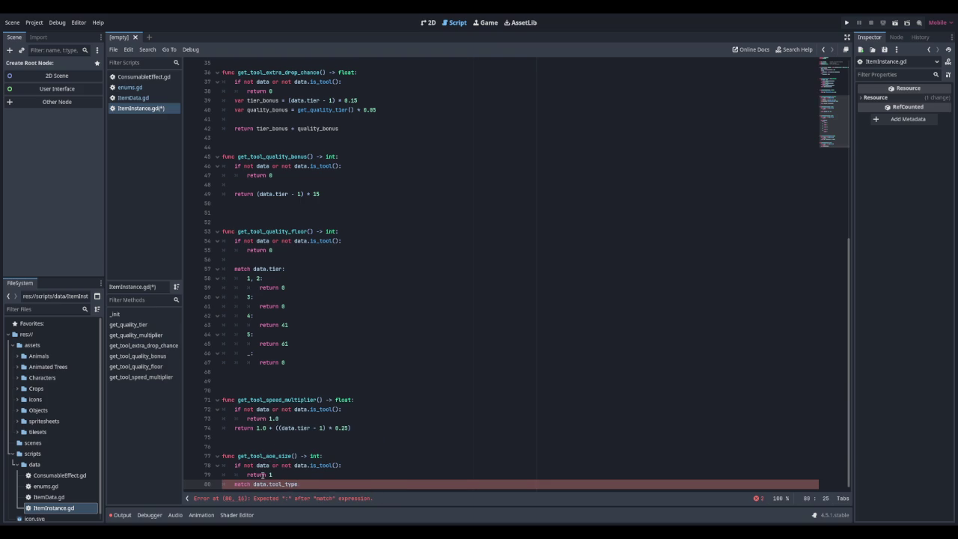
text(:)
key(Return)
text(Enums.To)
key(Return)
text(HOE, )
text(Enums)
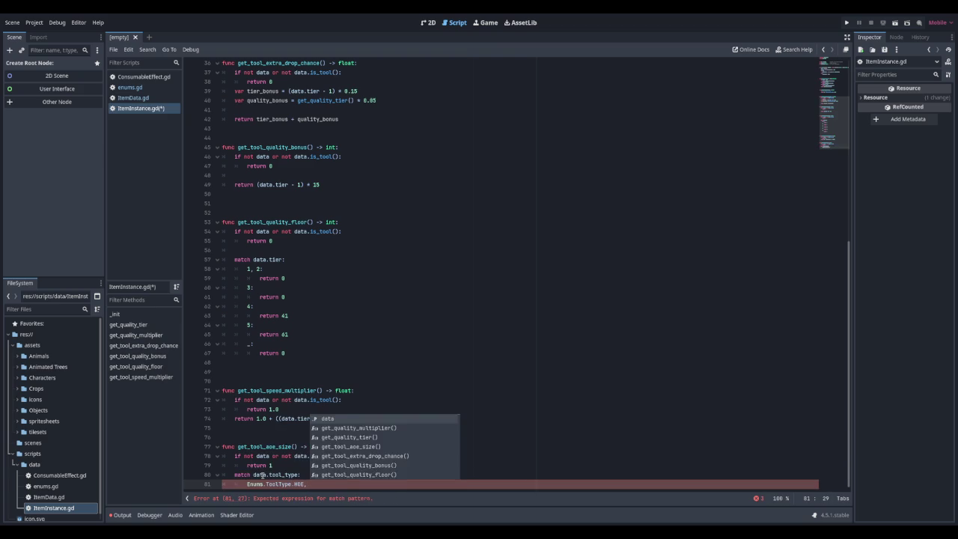
text(.Tool)
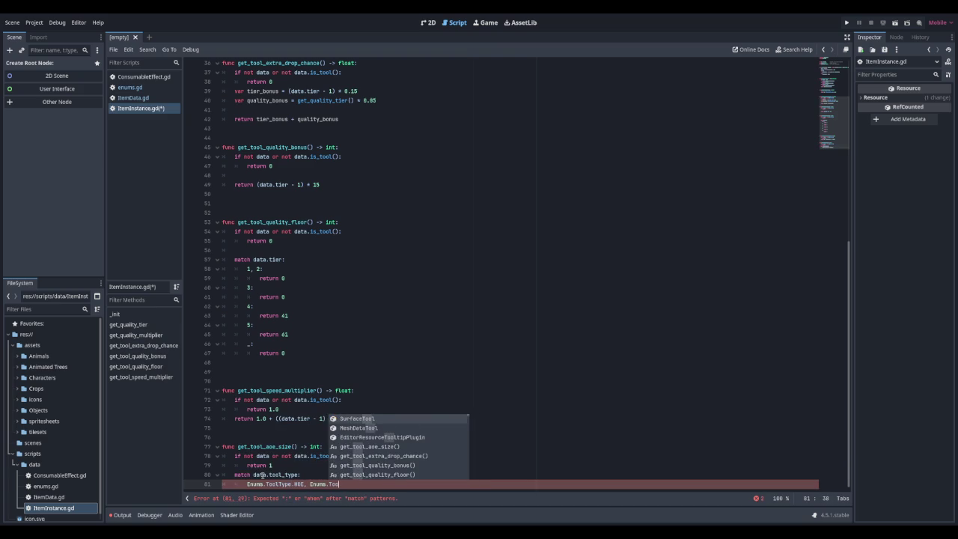
key(Return)
text(.wate)
key(Return)
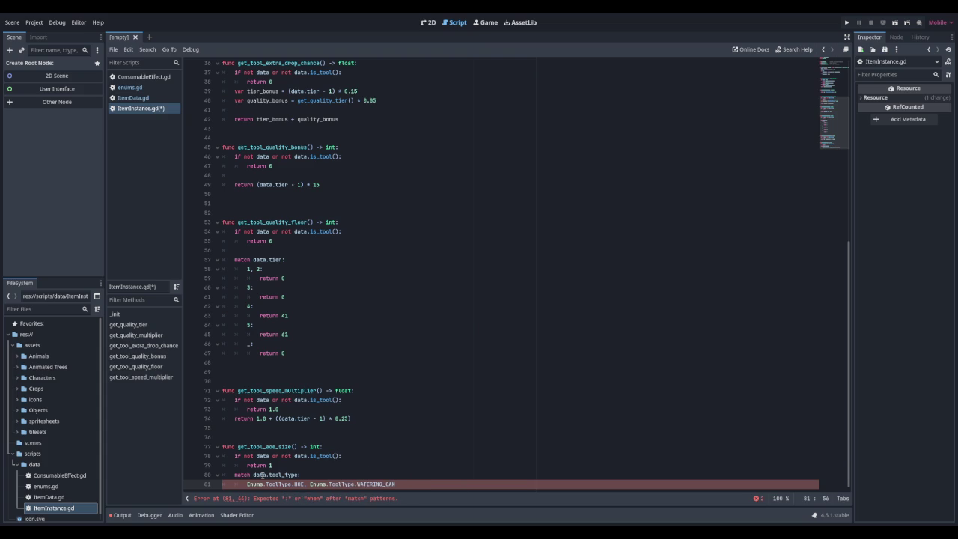
Step: Make the HOE/WATERING_CAN case return data.tier and begin an Enums.ToolType.SCYTHE case
text(:)
key(Return)
text(retur)
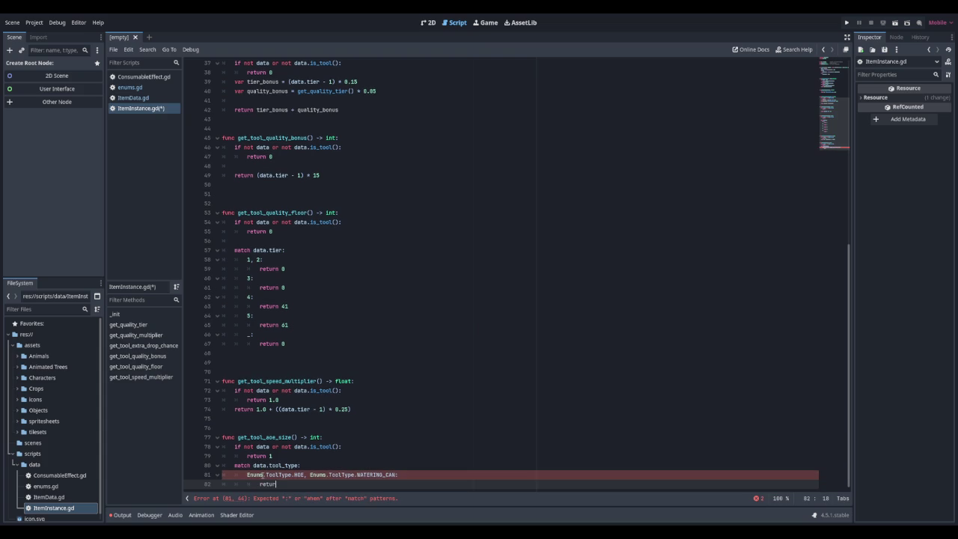
text(n dat)
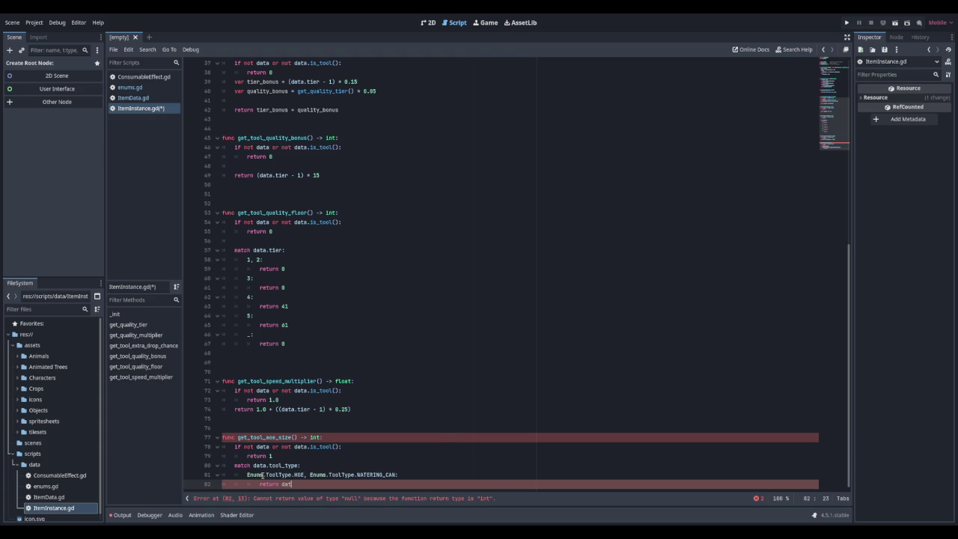
text(a.tier)
key(Escape)
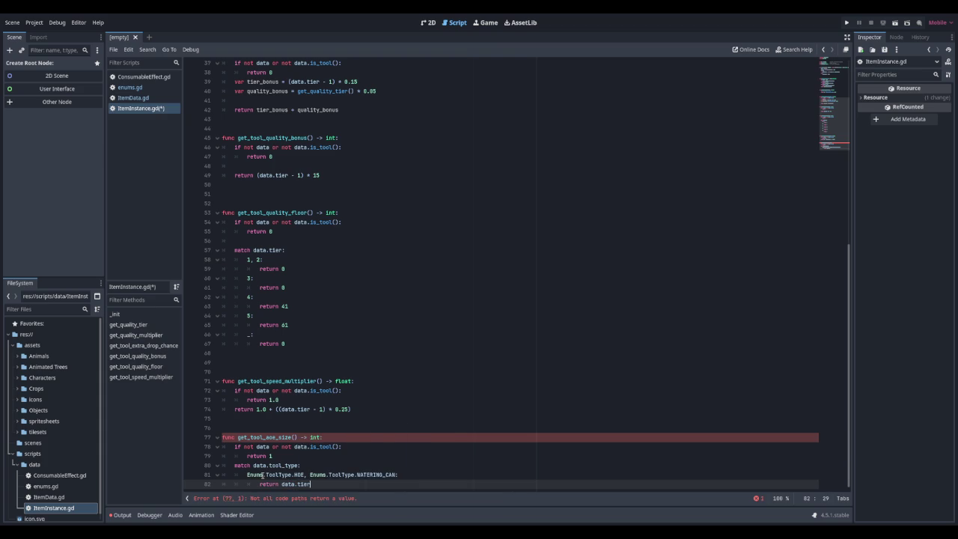
text(r)
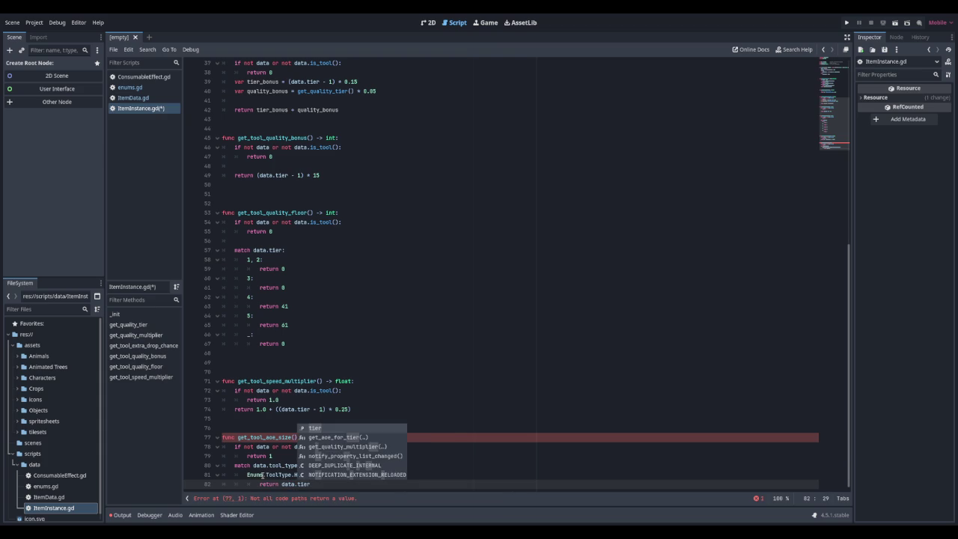
key(Escape)
key(Return)
text(Enums)
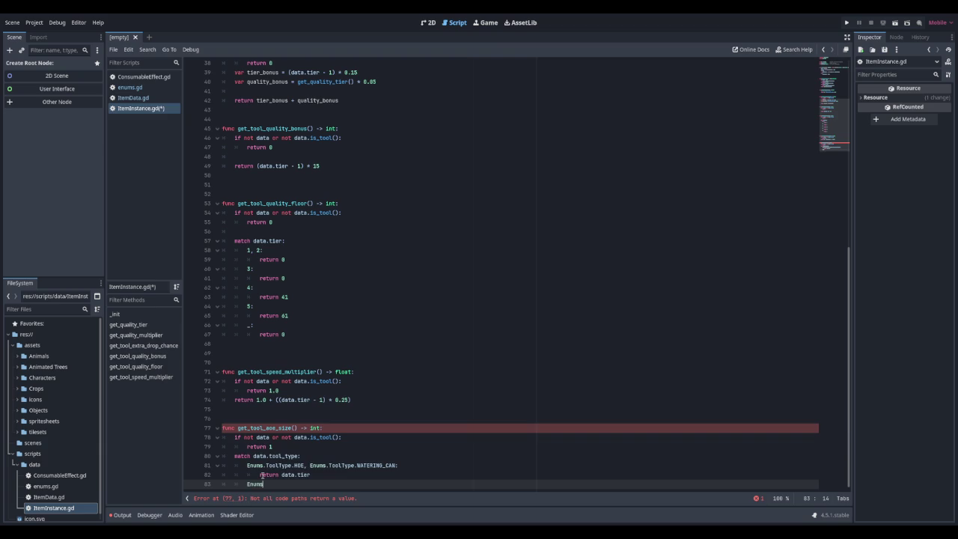
text(.Tool)
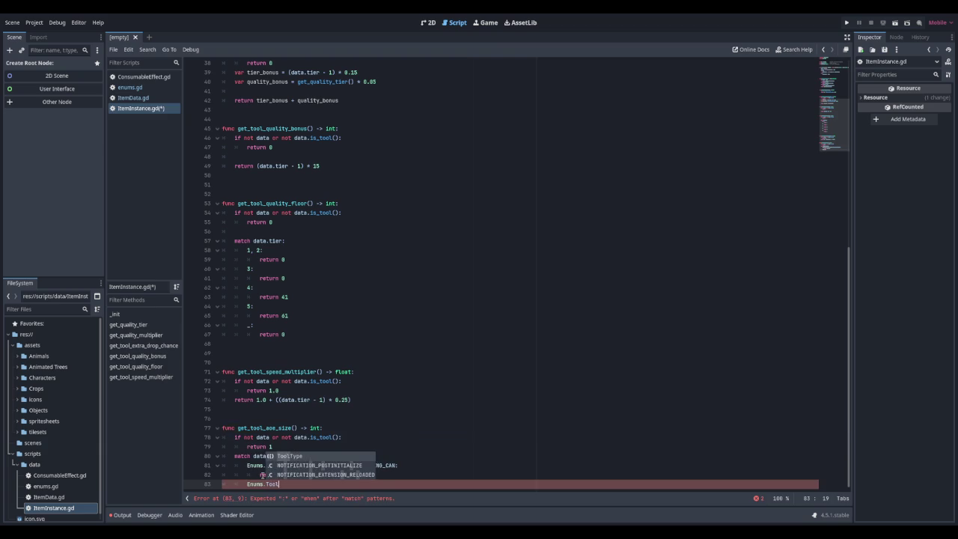
text(Type.SC)
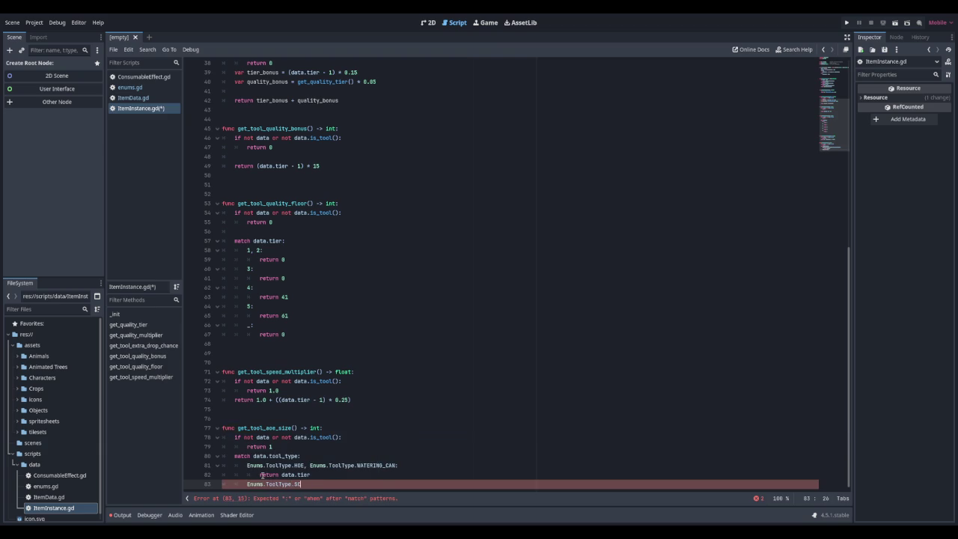
text(YTHE:)
key(Return)
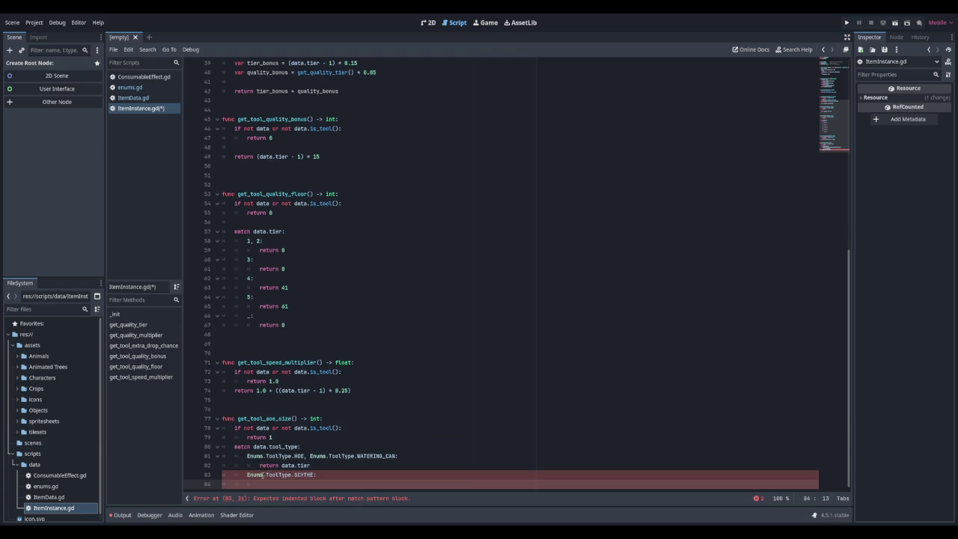
Step: Return data.tier + 2 for SCYTHE and data.aoe_size in a _: default case
text(return )
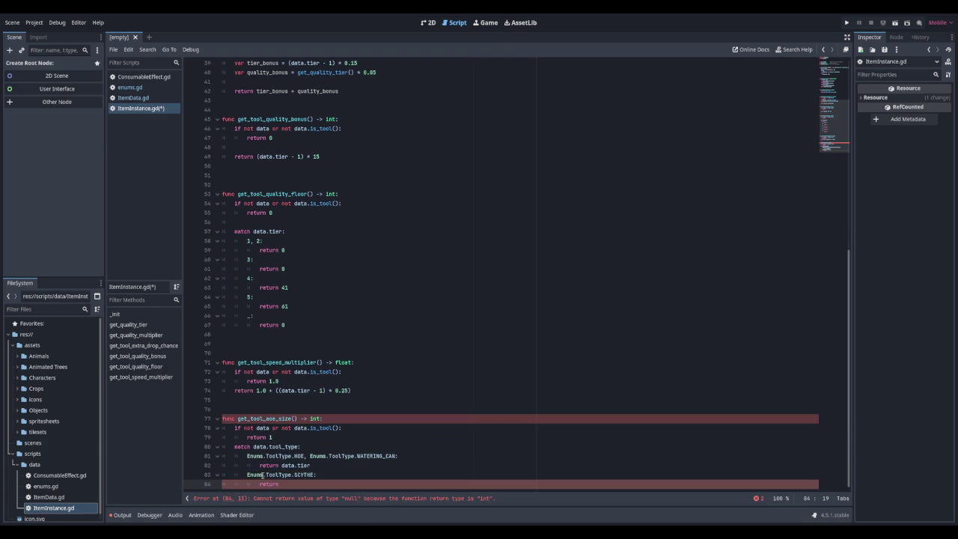
text(data.tier )
text(+ 2)
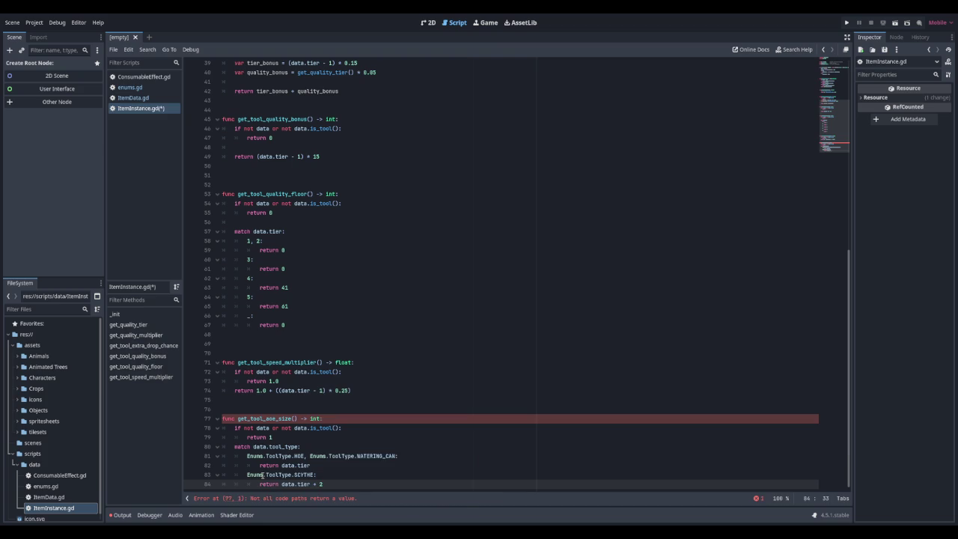
key(Return)
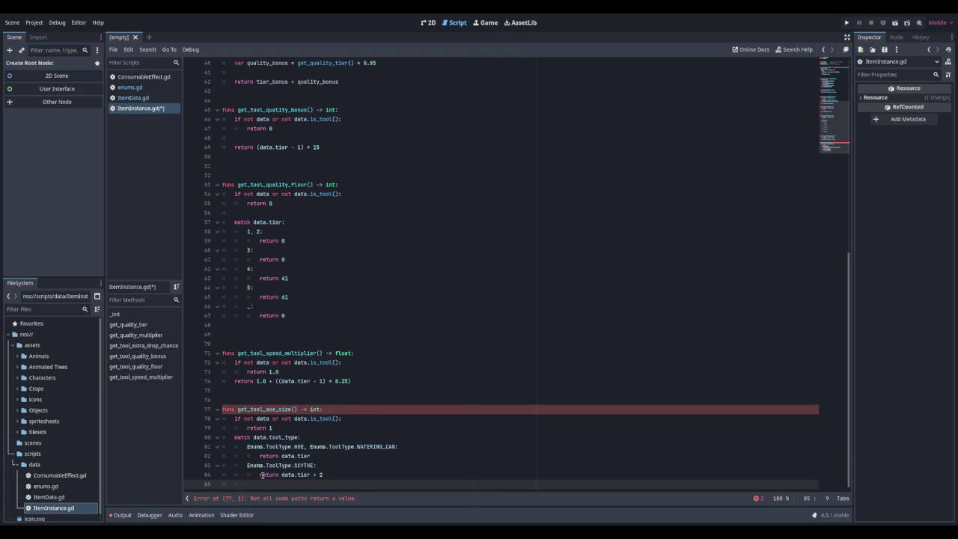
text(-:)
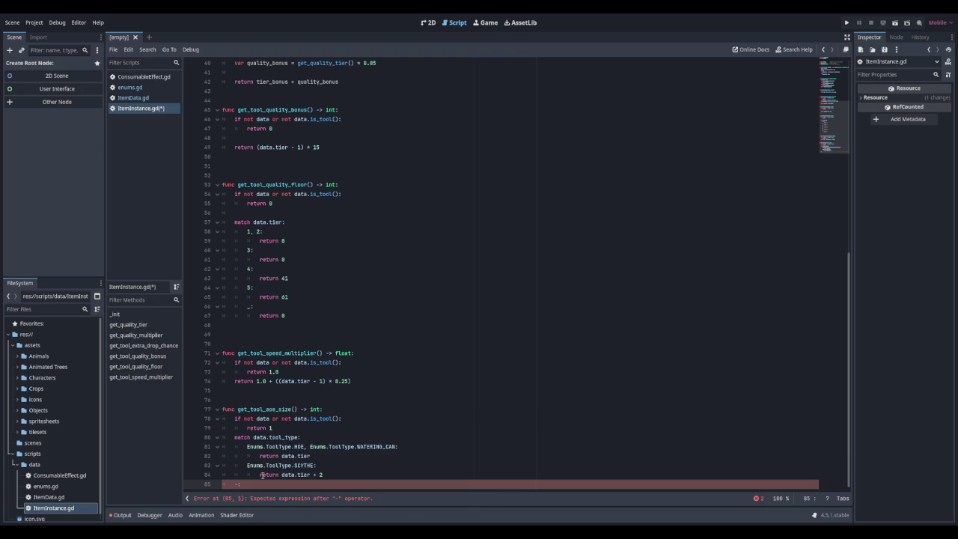
key(BackSpace)
key(BackSpace)
key(Return)
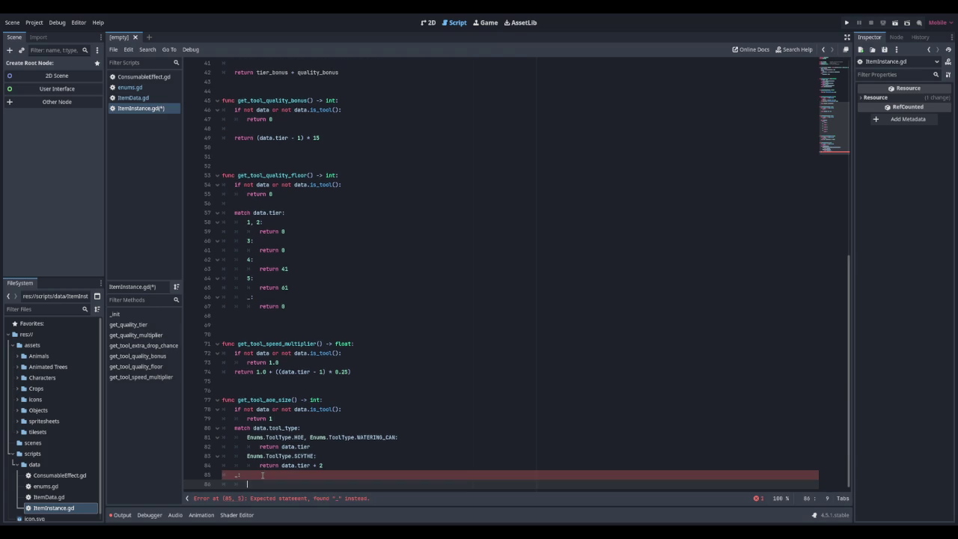
text(eturn )
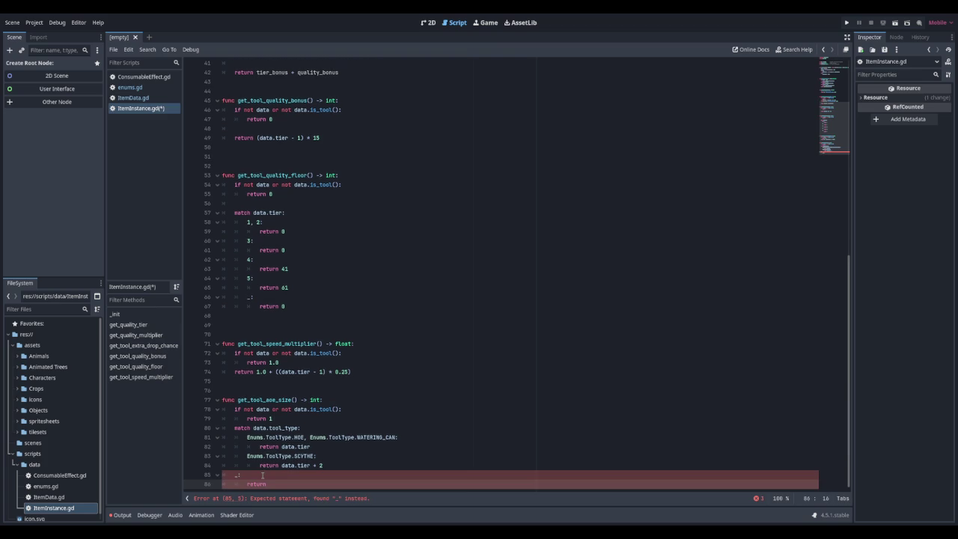
text(data.aoe_)
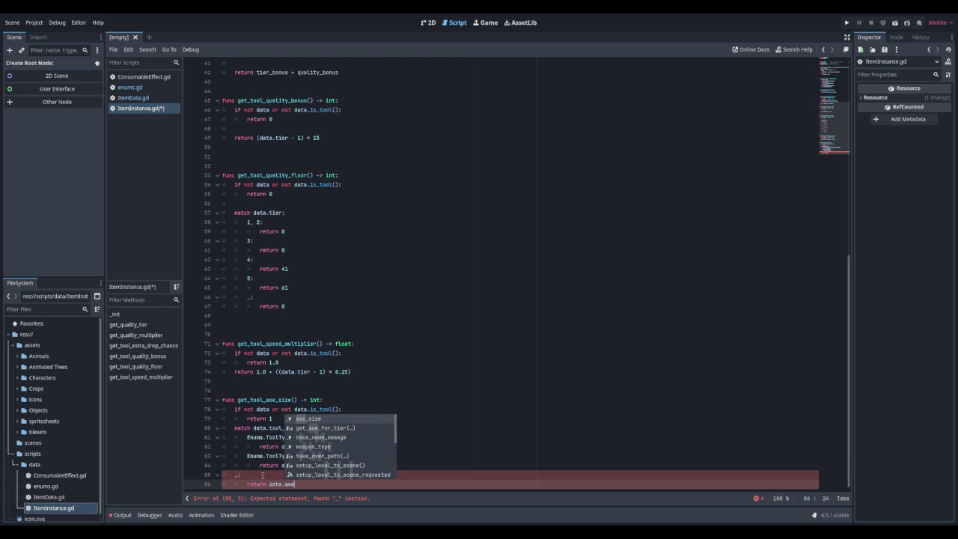
key(Return)
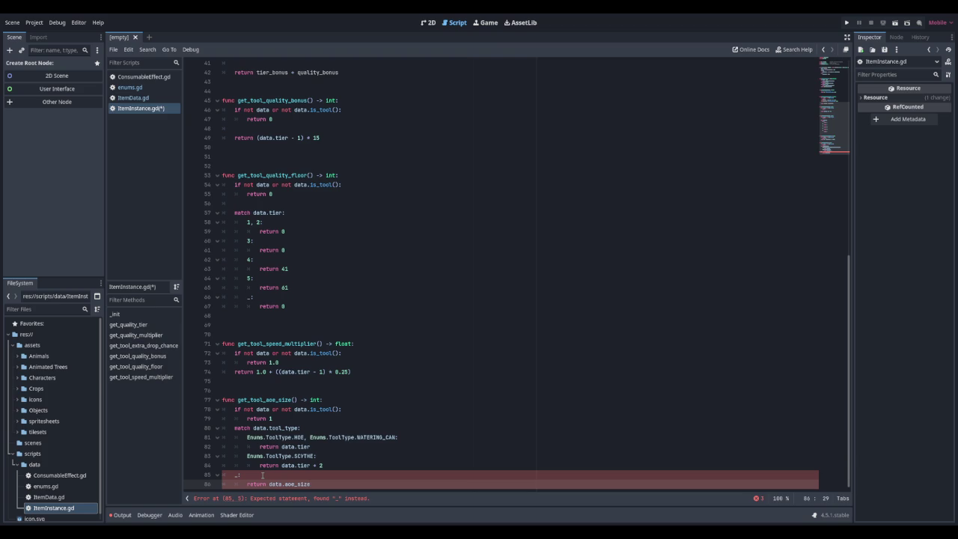
Step: Indent the default return under its case and leave blank lines after the function
click(262, 475)
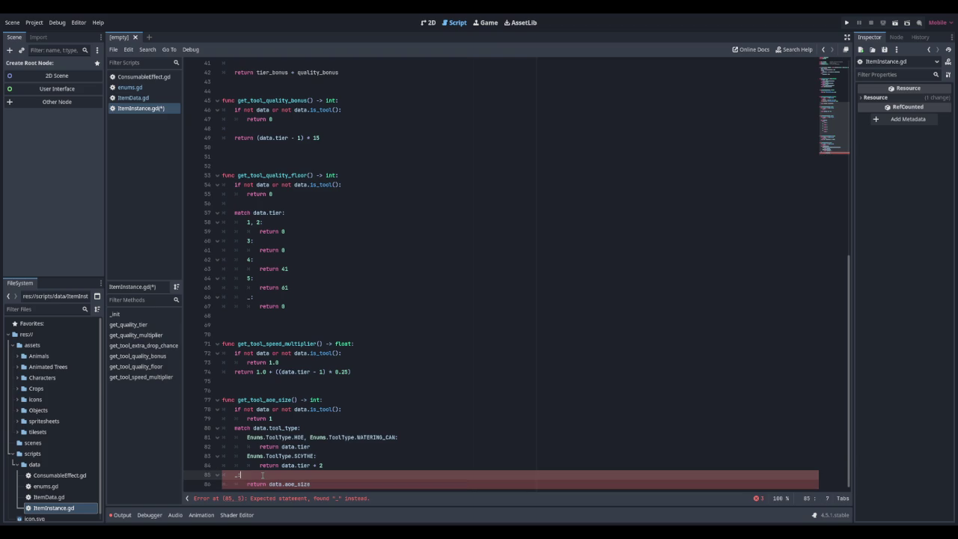
key(Down)
key(Tab)
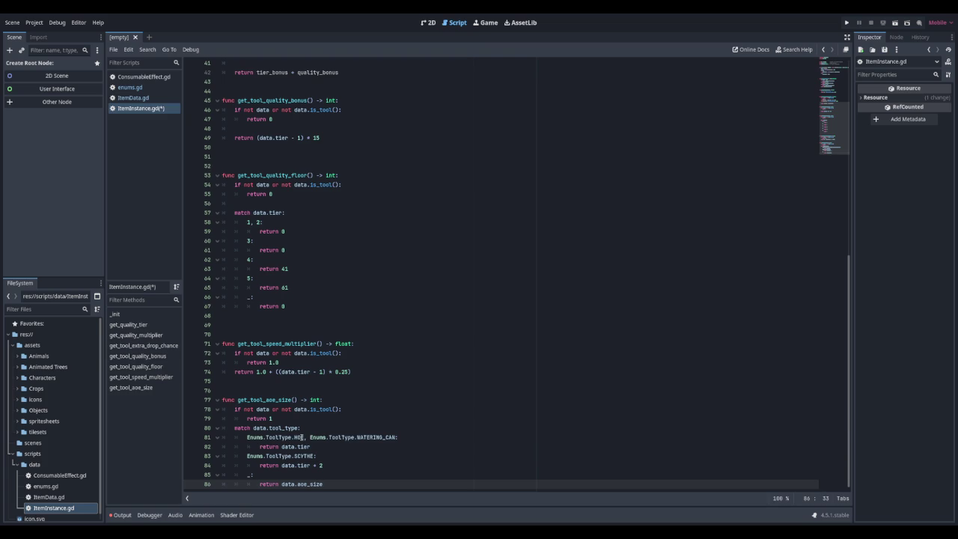
key(Return)
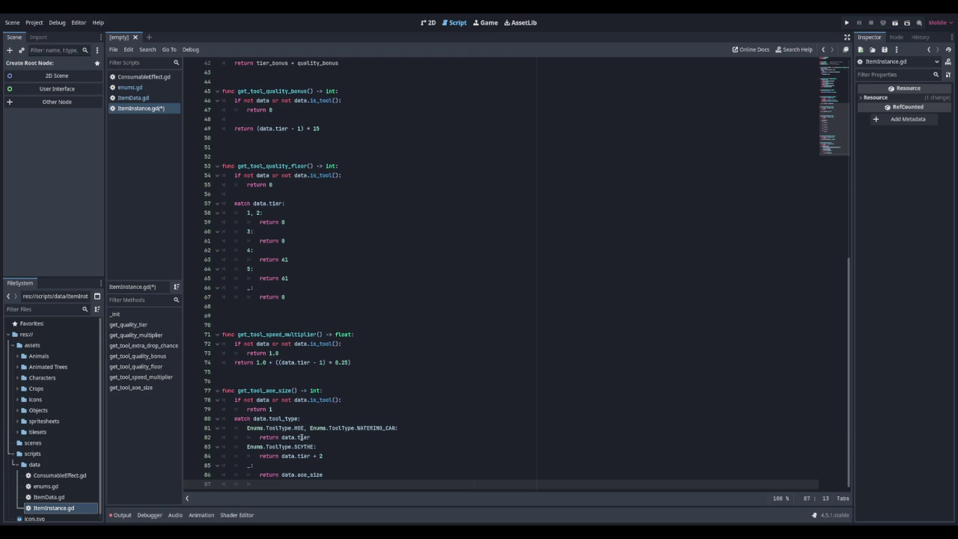
key(Return)
key(Return)
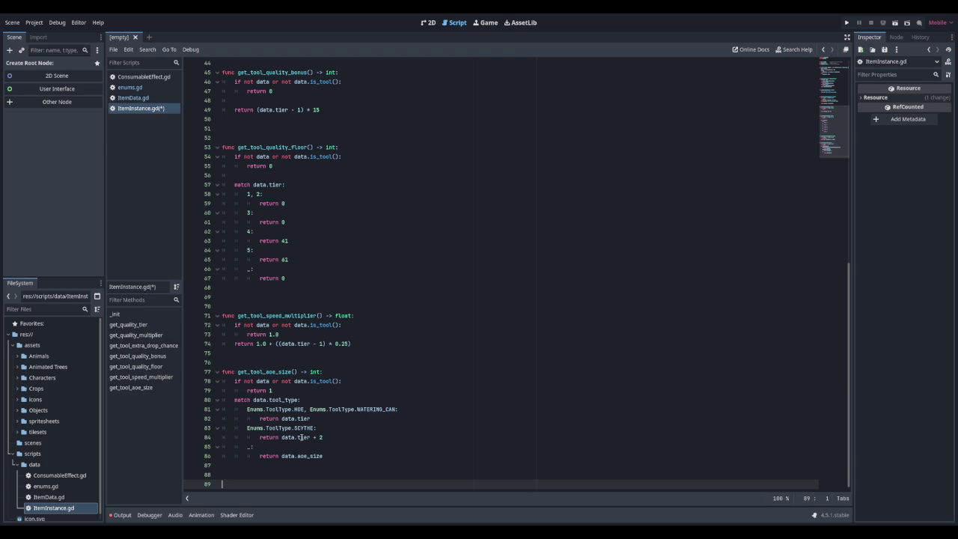
Step: Declare get_tool_node_damage() -> int returning 0 when data is missing or not a tool
text(func )
text(get)
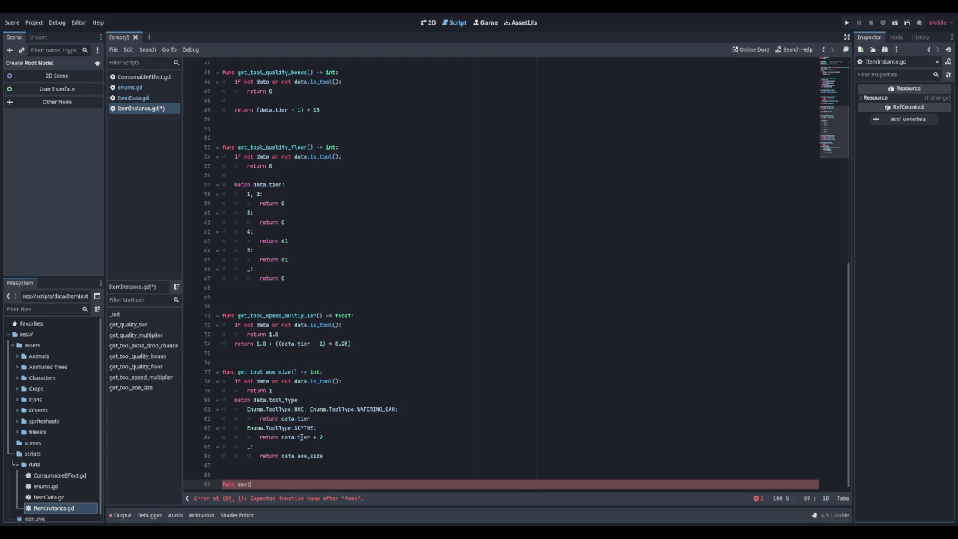
text(_tool_noo)
text(damage)
text(() ->)
text(int:)
key(Return)
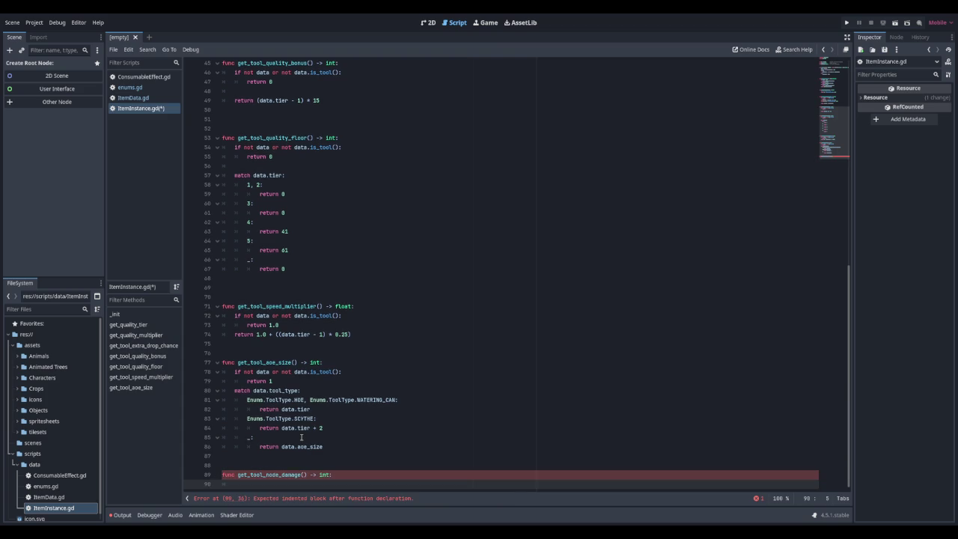
text(if not data or not )
text(data.is)
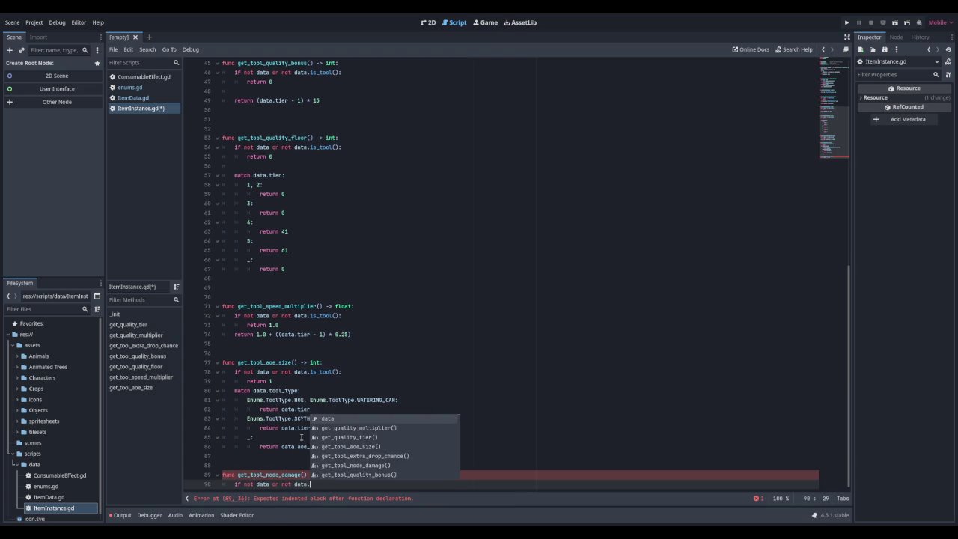
key(Down)
key(Down)
key(Down)
key(Return)
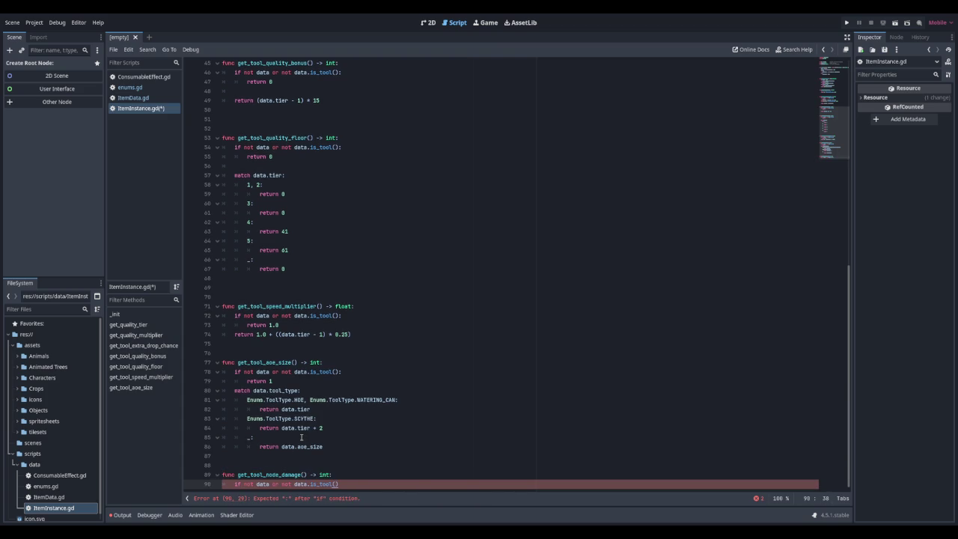
text(:)
key(Return)
text(return )
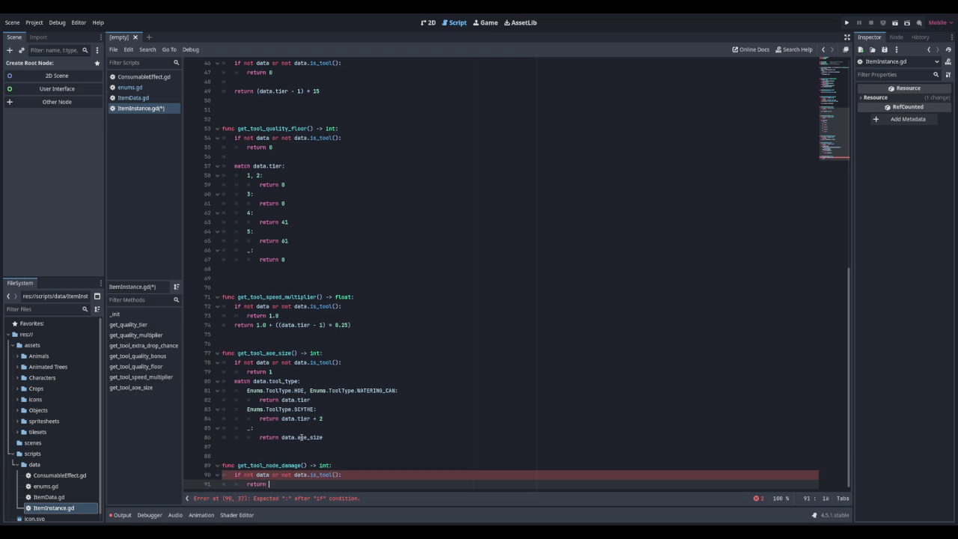
text(0)
key(Return)
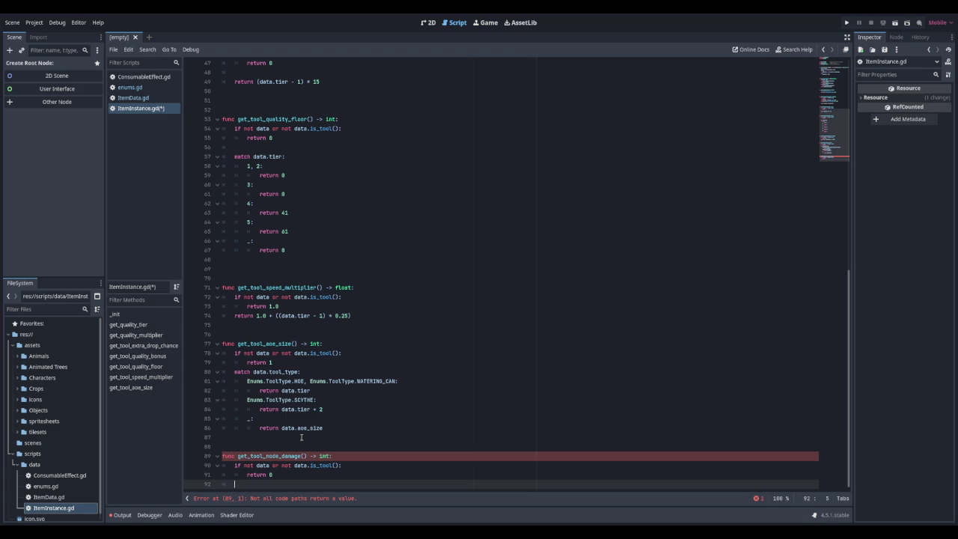
Step: Return data.base_node_damage * data.tier otherwise, and save ItemInstance.gd
text(return base.)
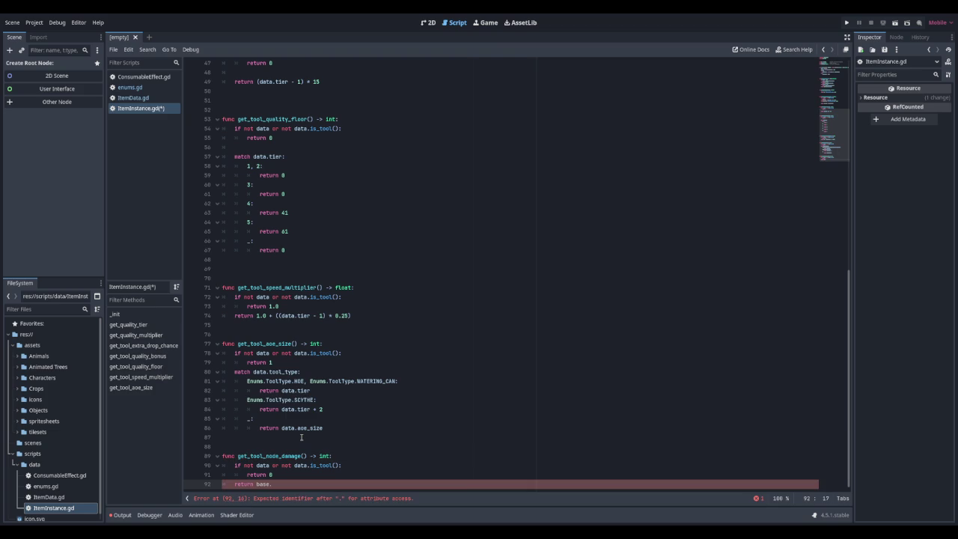
key(BackSpace)
key(BackSpace)
key(BackSpace)
text(data.)
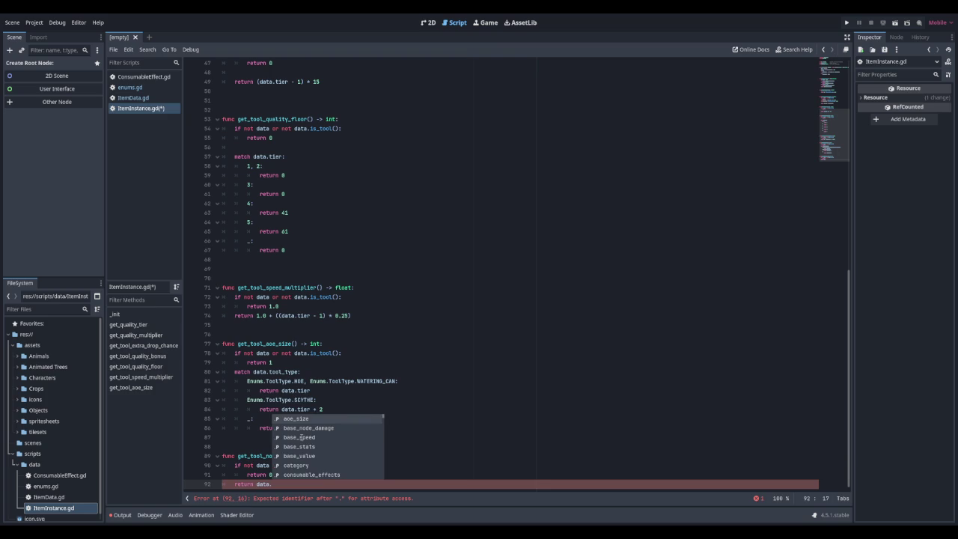
key(Down)
key(Return)
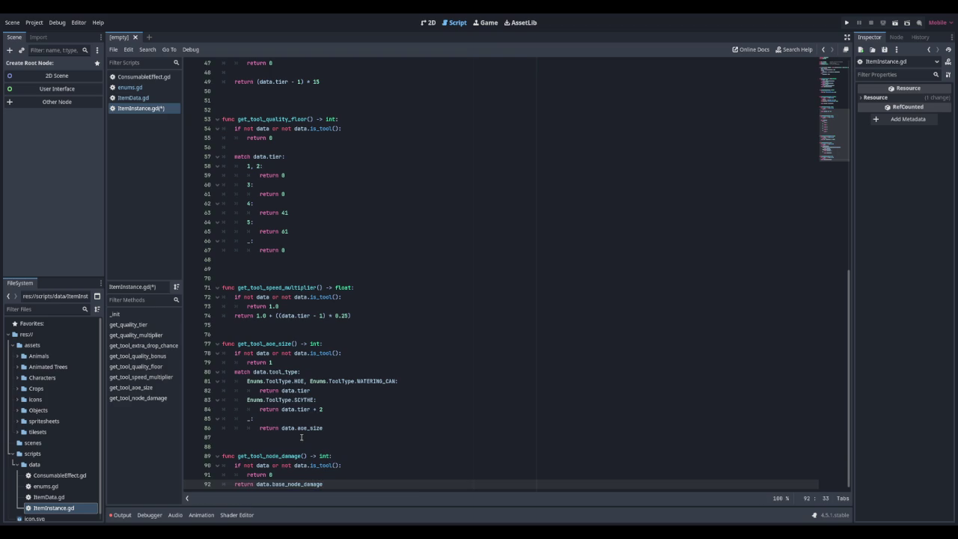
text(data.)
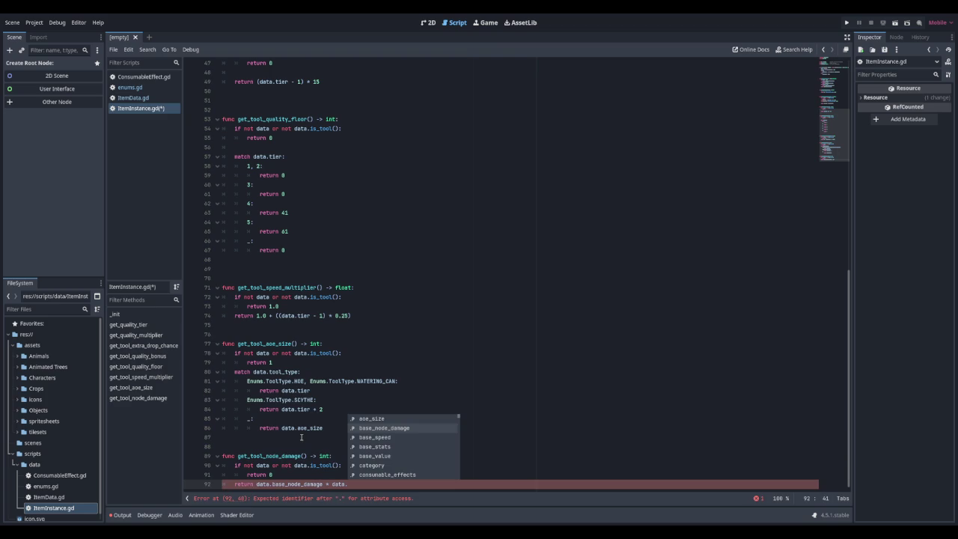
text(tier)
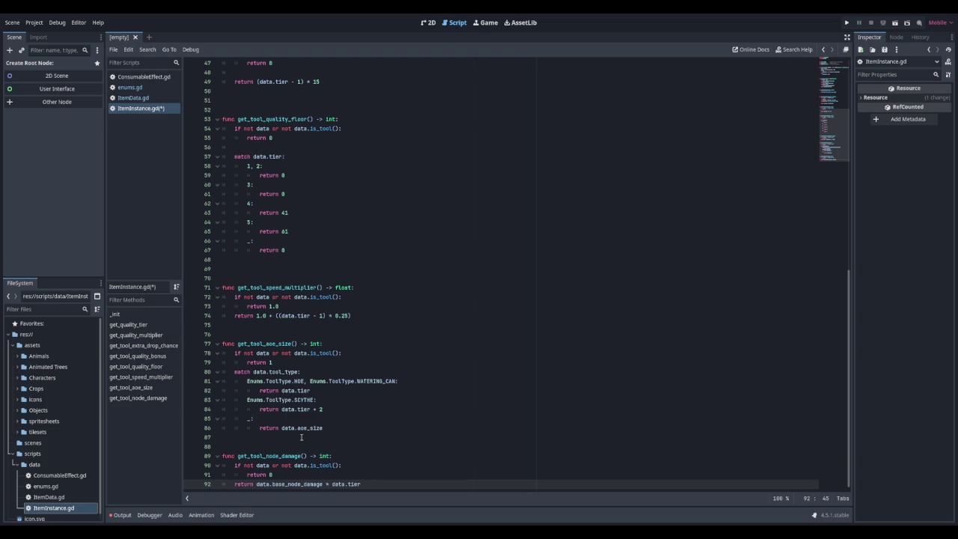
key(ctrl+s)
click(121, 514)
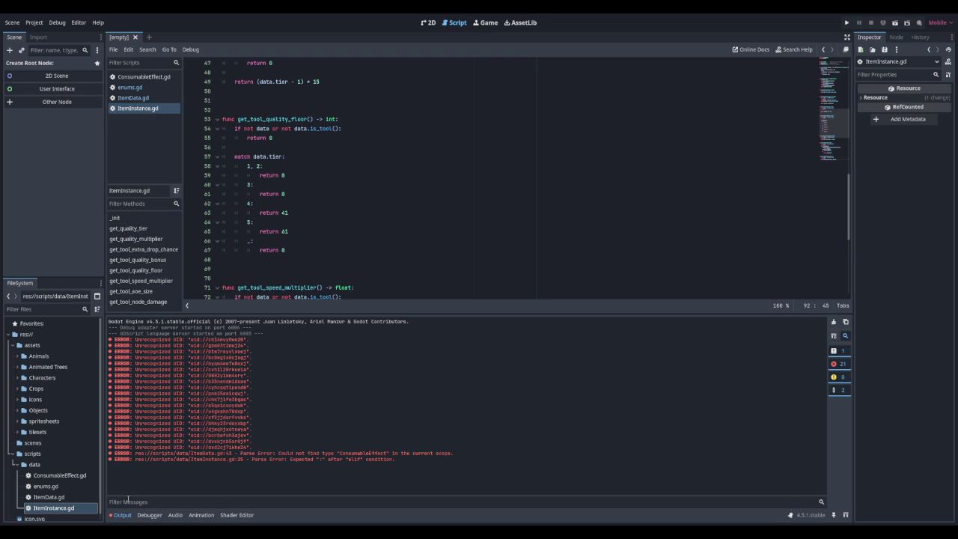
click(135, 110)
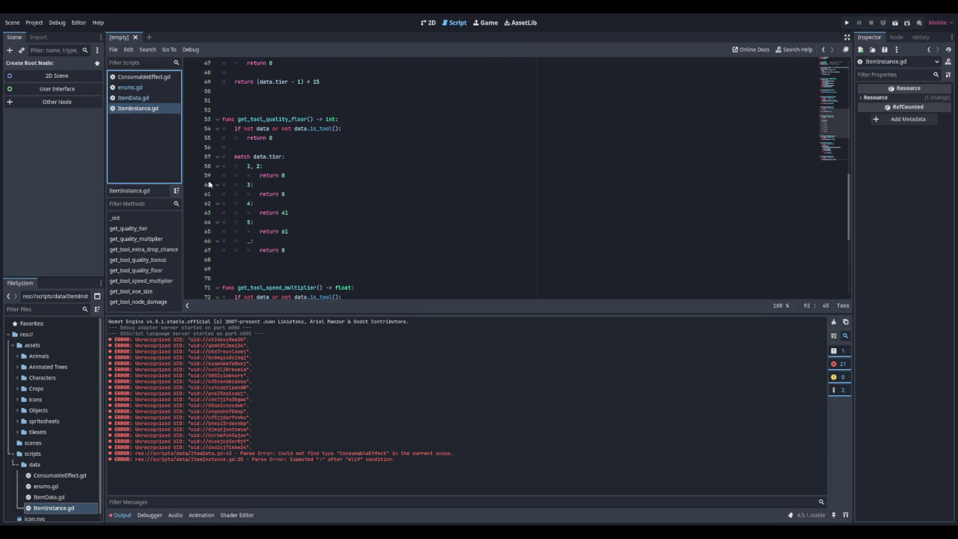
scroll(209, 184, up, 11)
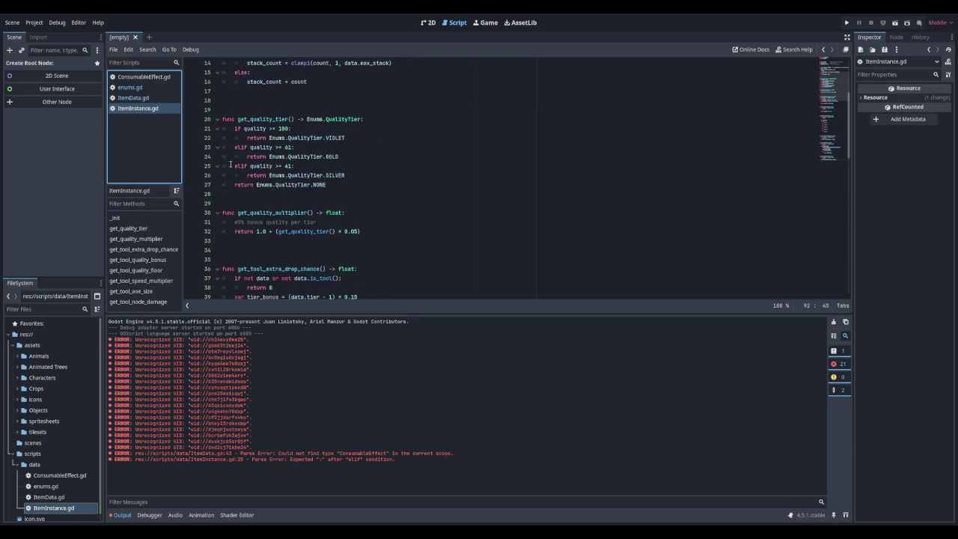
click(121, 515)
scroll(280, 407, down, 11)
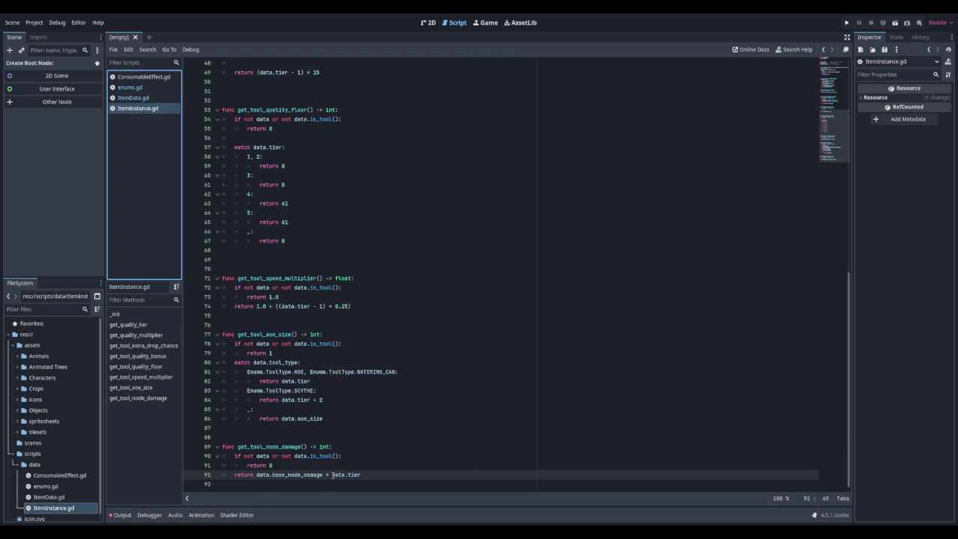
Step: Place the caret on empty line 93 and scroll down through the tool bonus functions
click(367, 475)
click(380, 480)
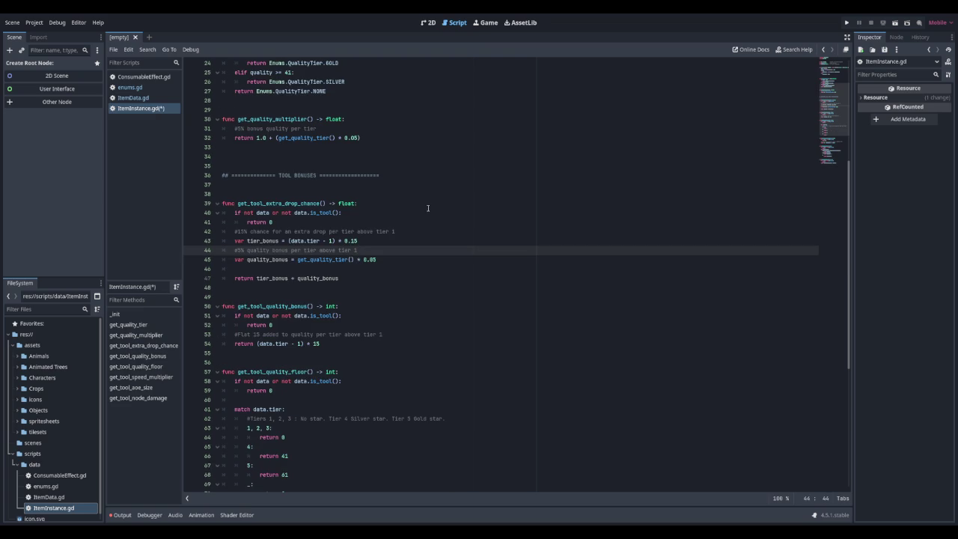
scroll(428, 208, down, 1)
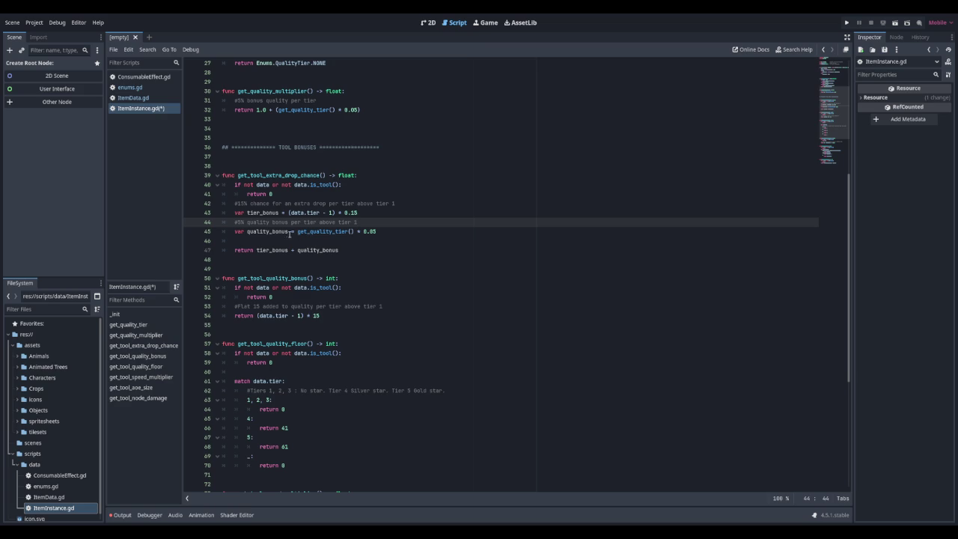
scroll(259, 230, down, 5)
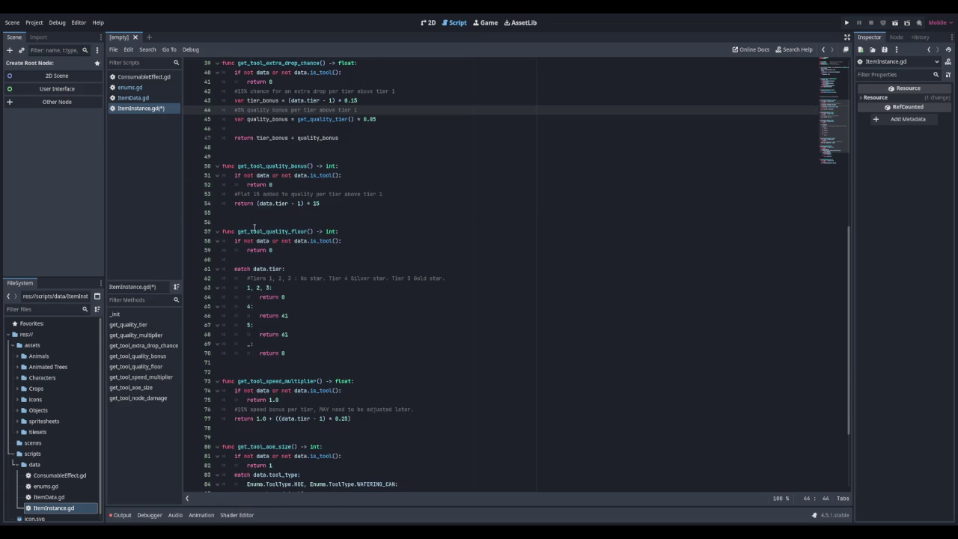
scroll(253, 224, down, 1)
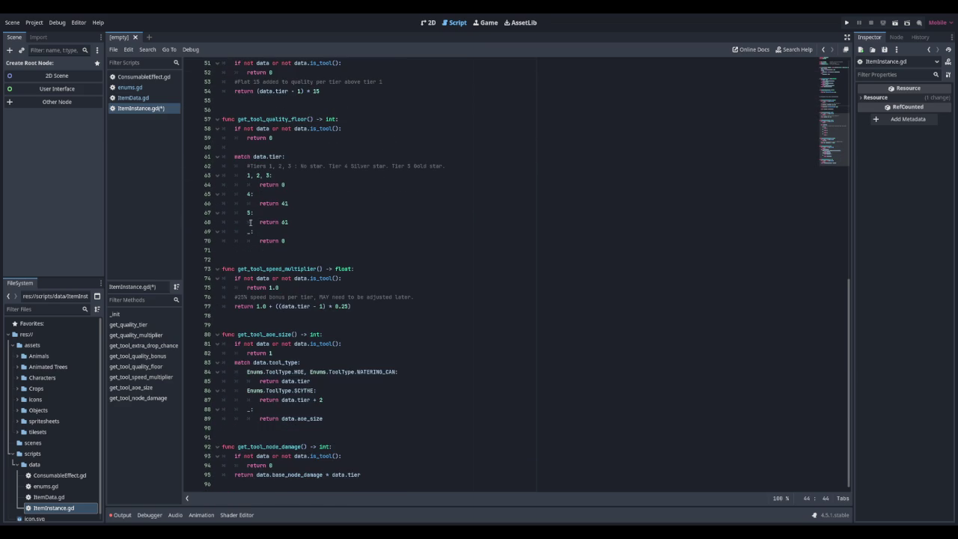
Step: Add '#Base damage scaled by tier. Base damage will have variance.' below return 0, then save
click(289, 464)
key(Return)
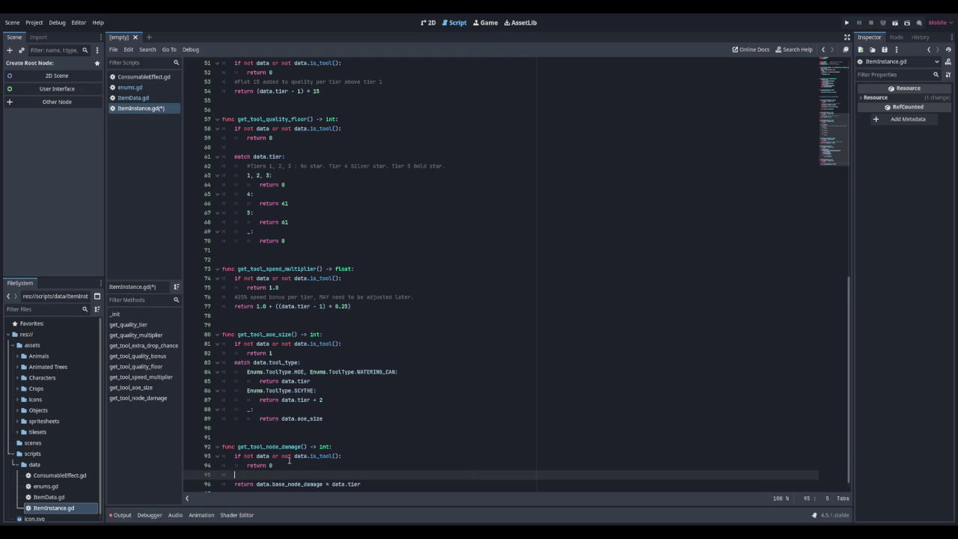
text(#Base damage )
text(scaled by tier. )
text(Base damage will )
text(have )
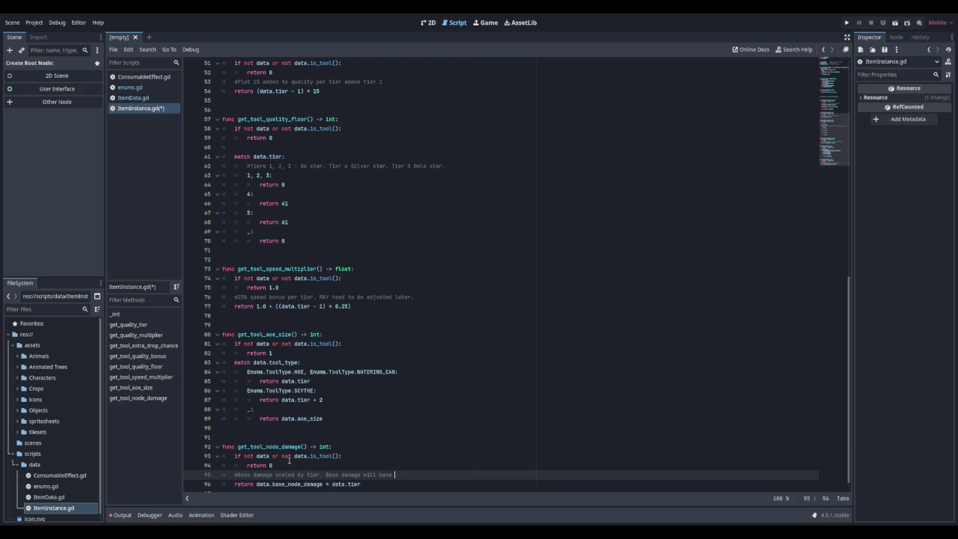
text(variance.)
scroll(407, 391, down, 1)
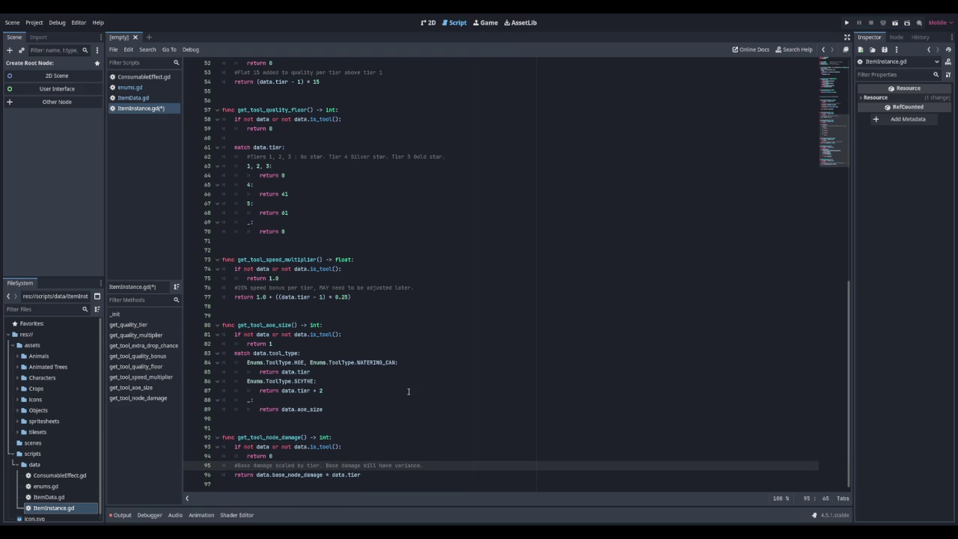
key(ctrl+s)
key(Down)
key(Down)
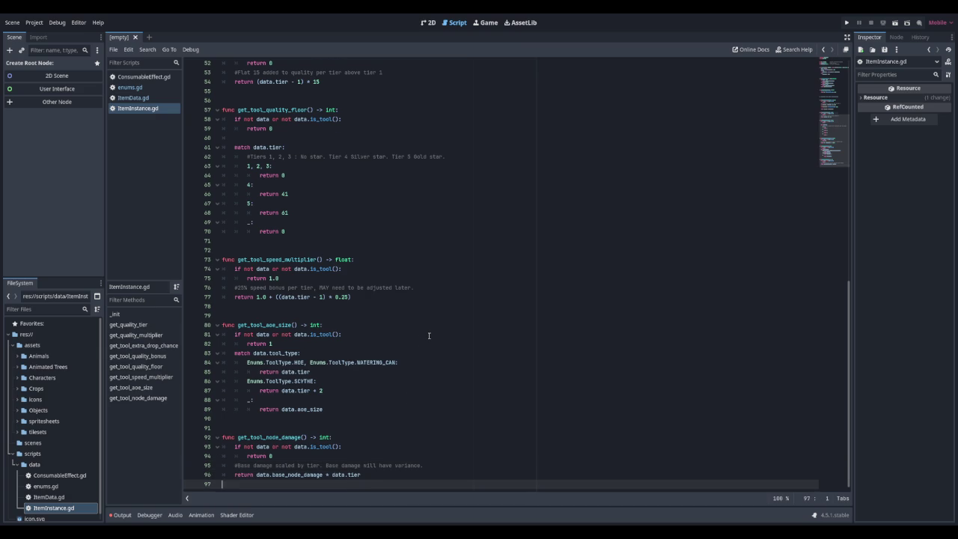
scroll(429, 336, up, 15)
scroll(429, 335, down, 5)
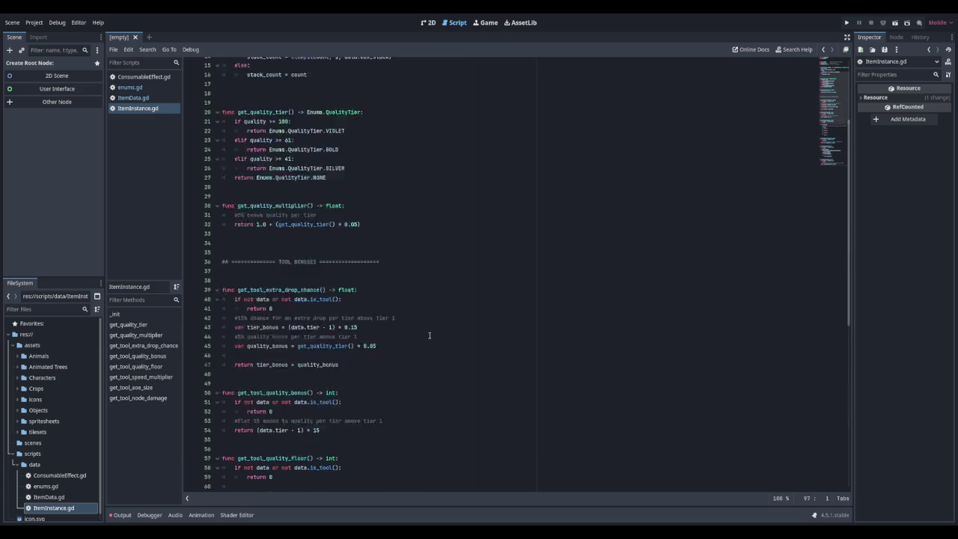
Step: Rename the header to GATHERING TOOL BONUSES and start a new comment line at the script's end
click(275, 194)
text(GATHERING)
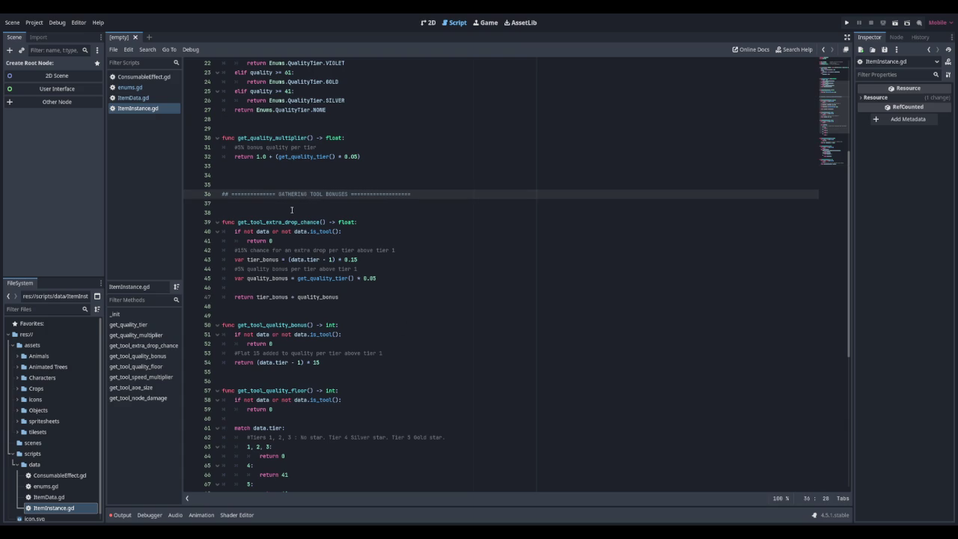
scroll(292, 210, down, 10)
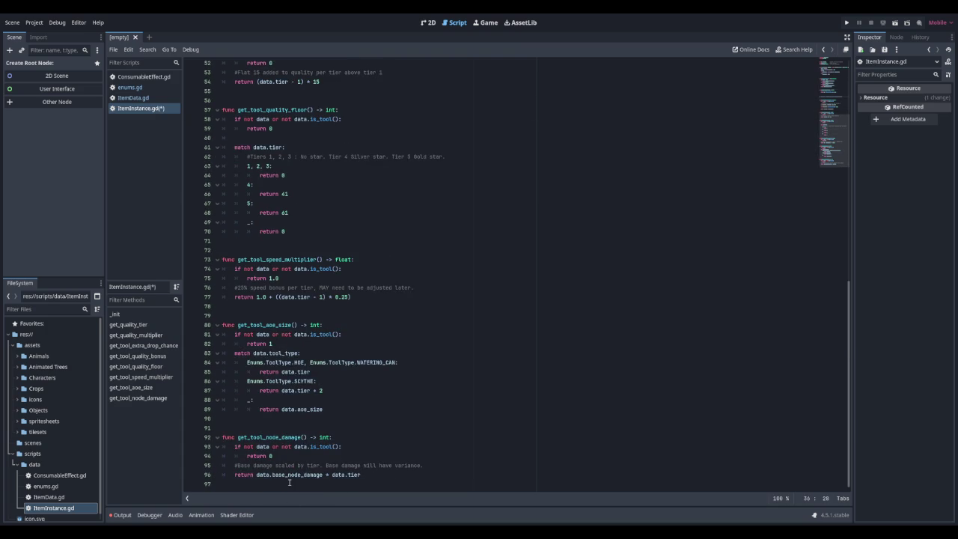
click(289, 483)
key(Return)
key(Return)
text(#)
scroll(231, 346, up, 13)
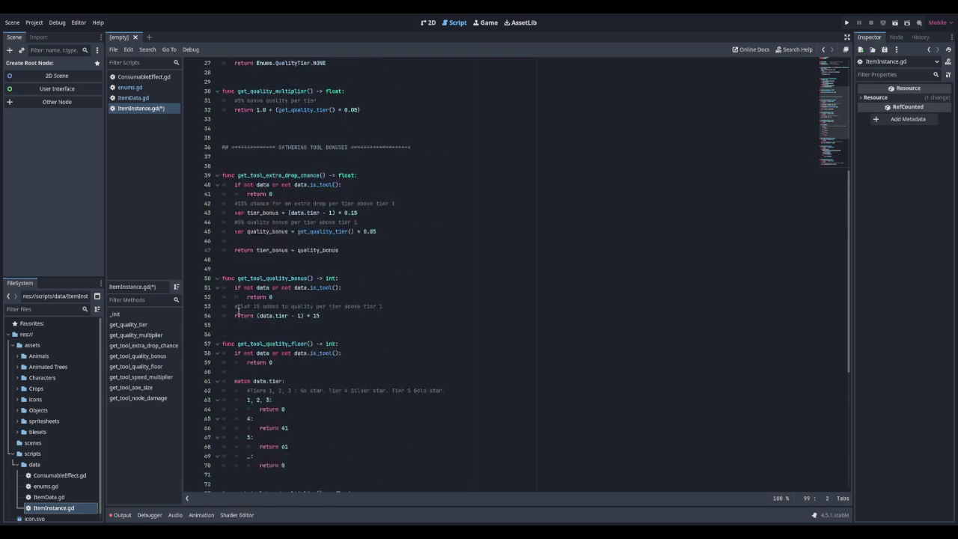
click(228, 260)
key(BackSpace)
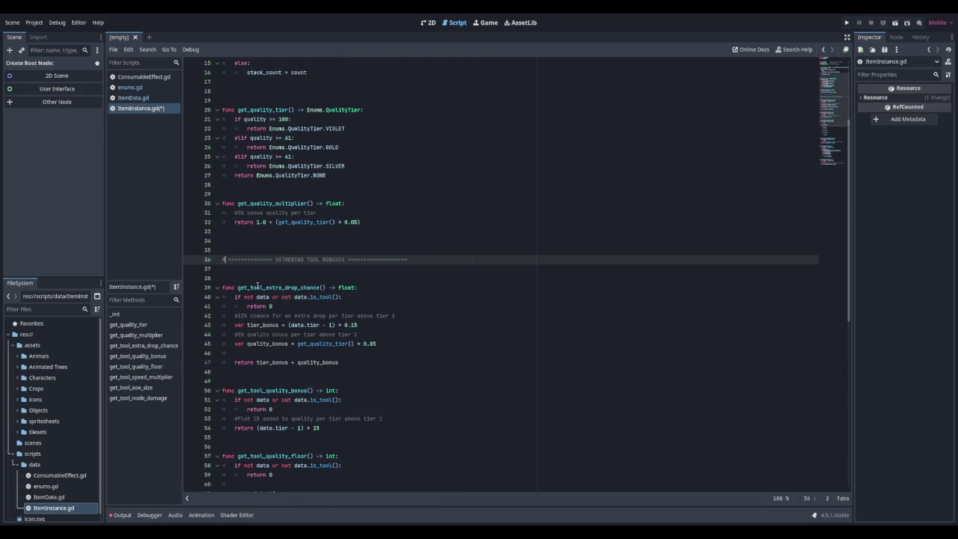
scroll(257, 286, down, 13)
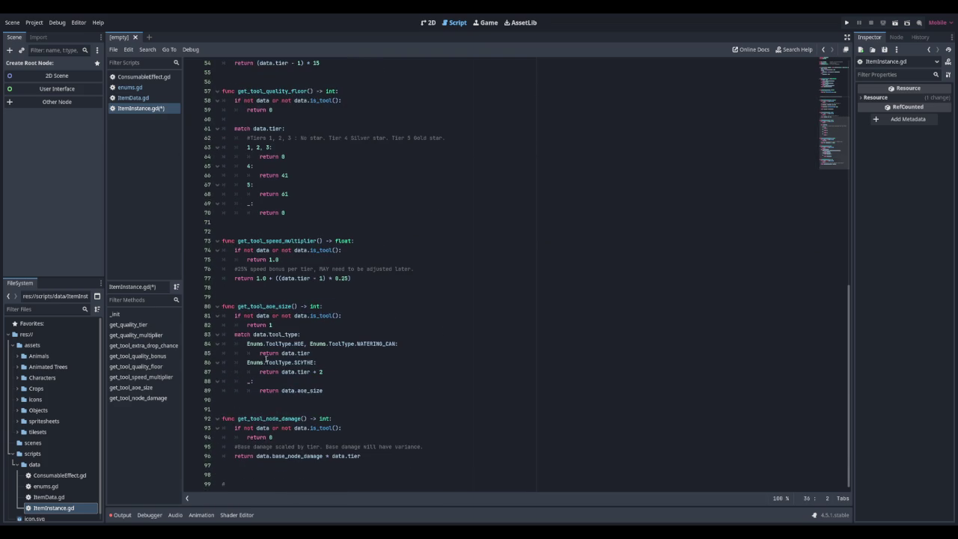
click(248, 483)
Step: Write the '=== CRAFTING TOOL BONUSES ===' header line and add empty lines below it
text(================== C)
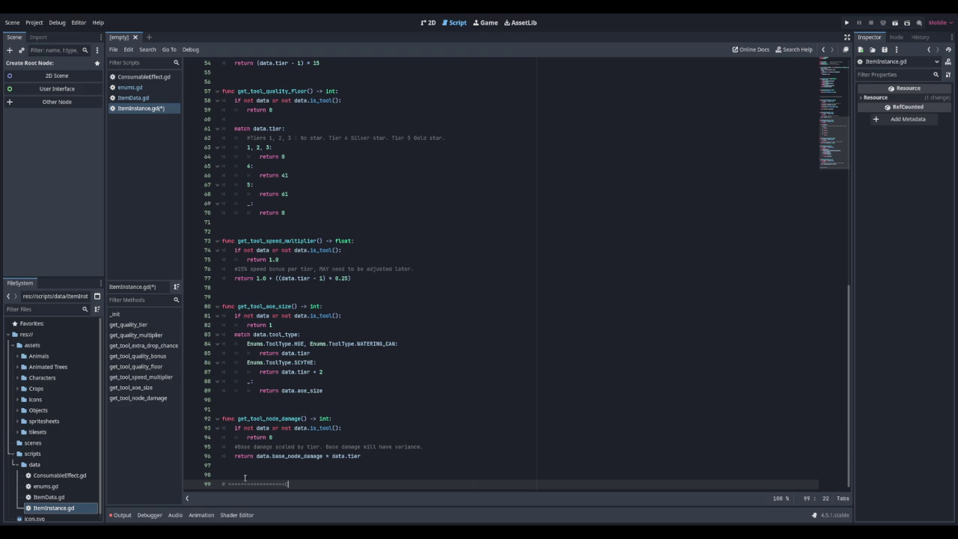
text(RAFTING TOOL BONUSE)
text(S ===================================)
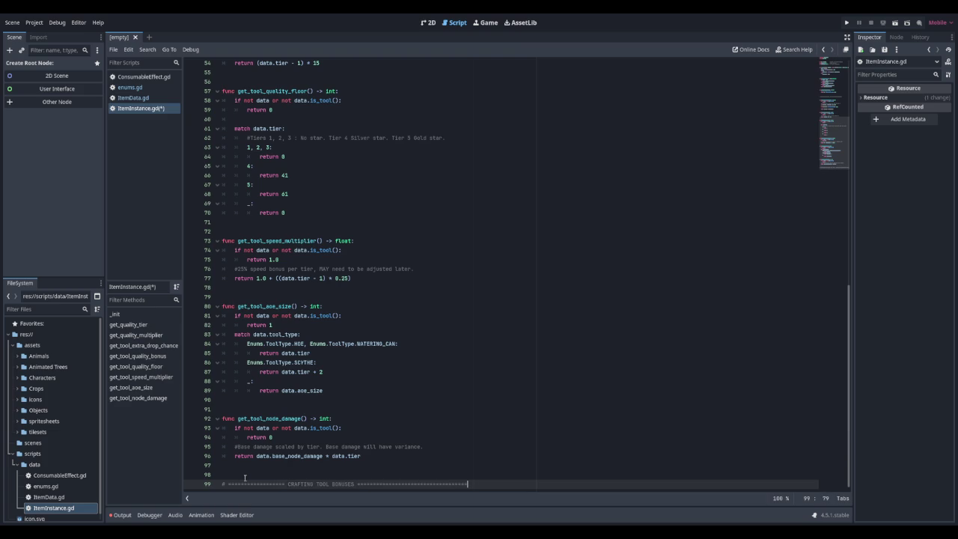
key(Return)
key(Return)
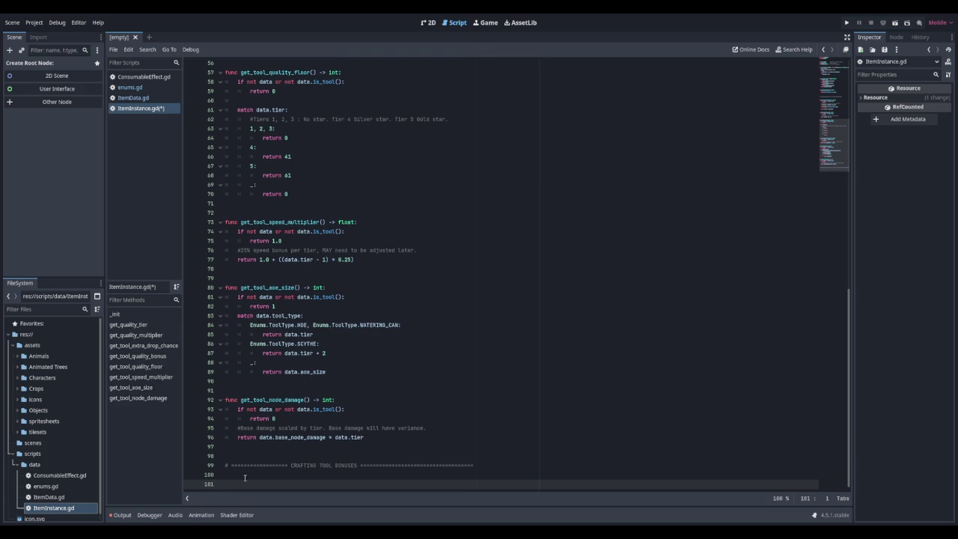
key(Up)
key(Up)
key(End)
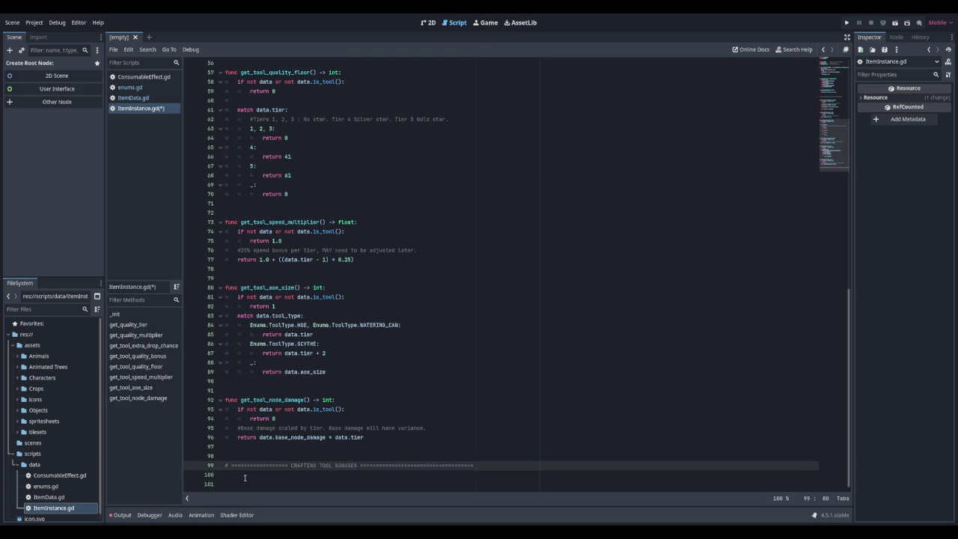
key(Home)
text(#)
key(BackSpace)
key(Down)
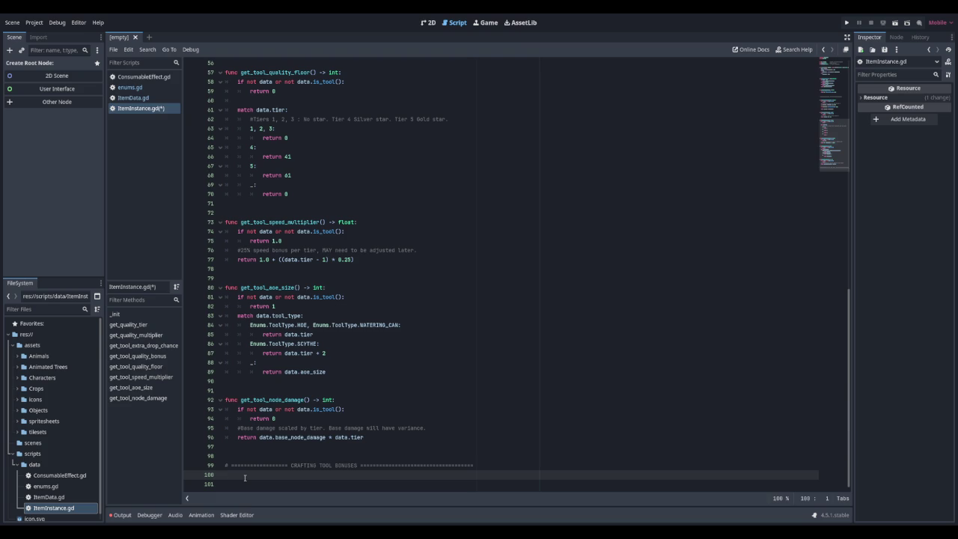
key(Up)
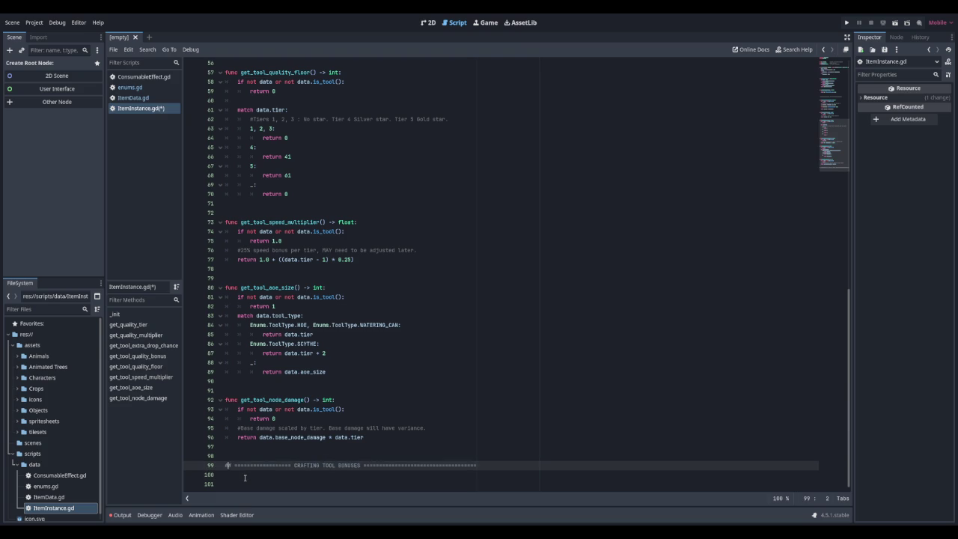
key(Down)
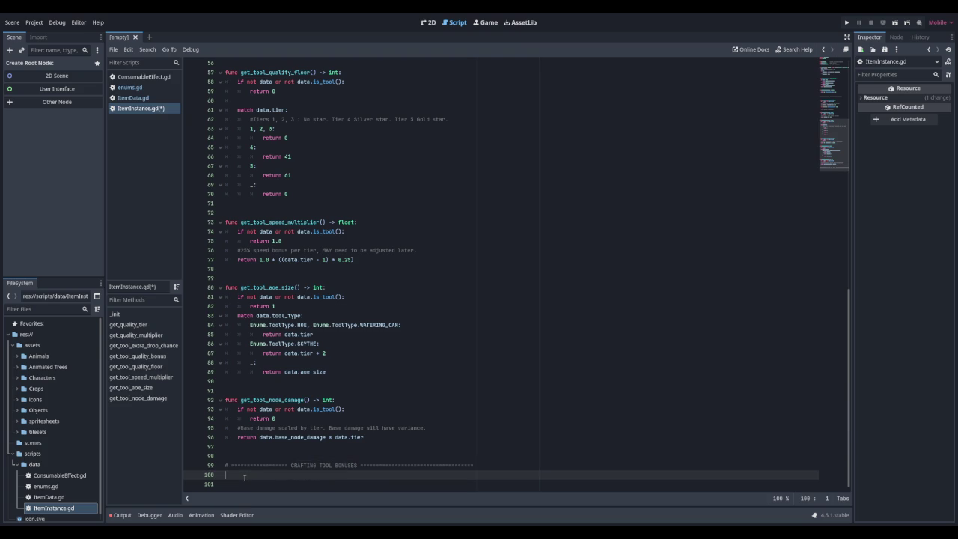
key(Down)
key(Return)
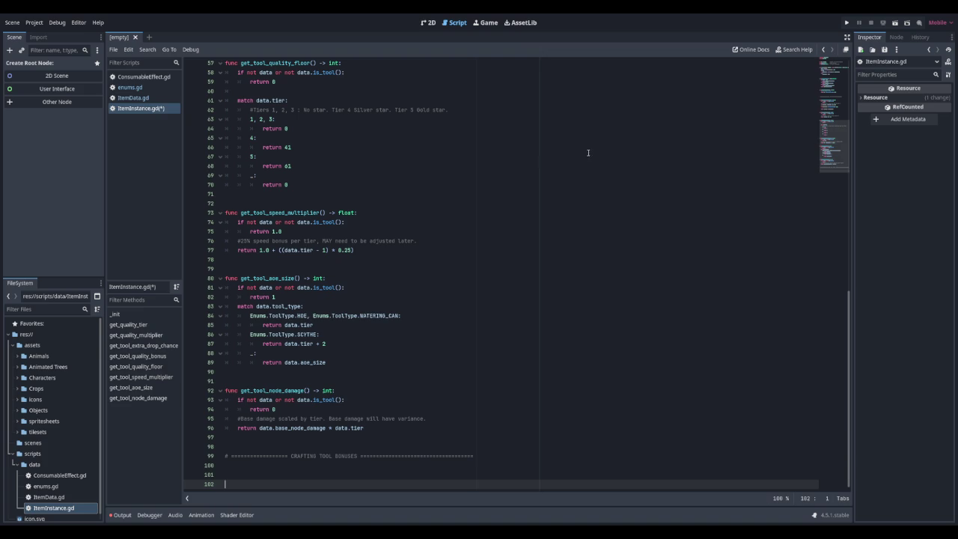
scroll(428, 158, up, 2)
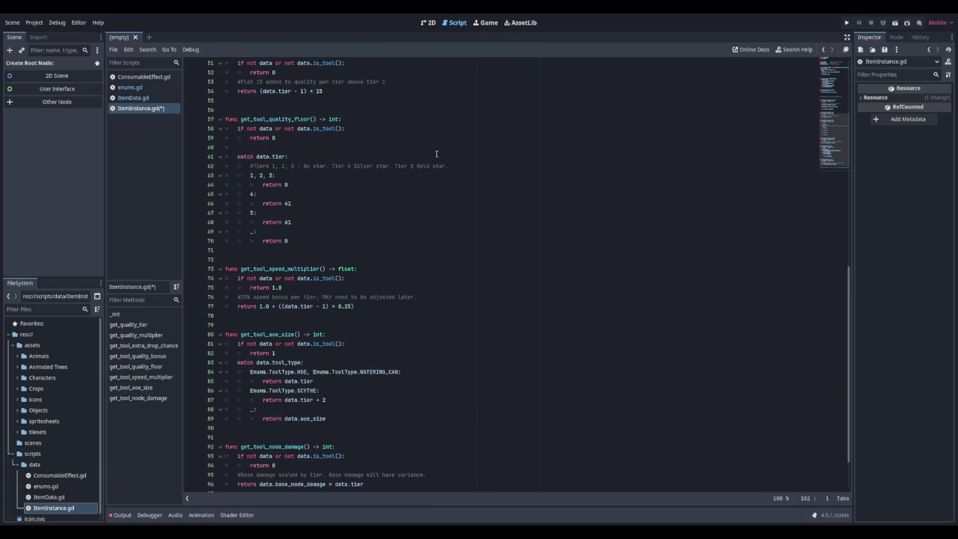
scroll(437, 153, up, 8)
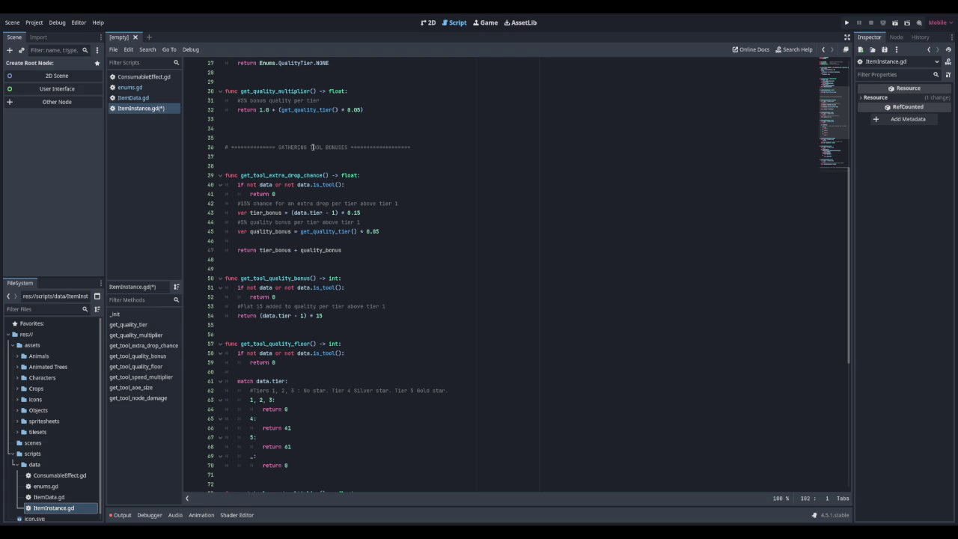
scroll(329, 165, down, 8)
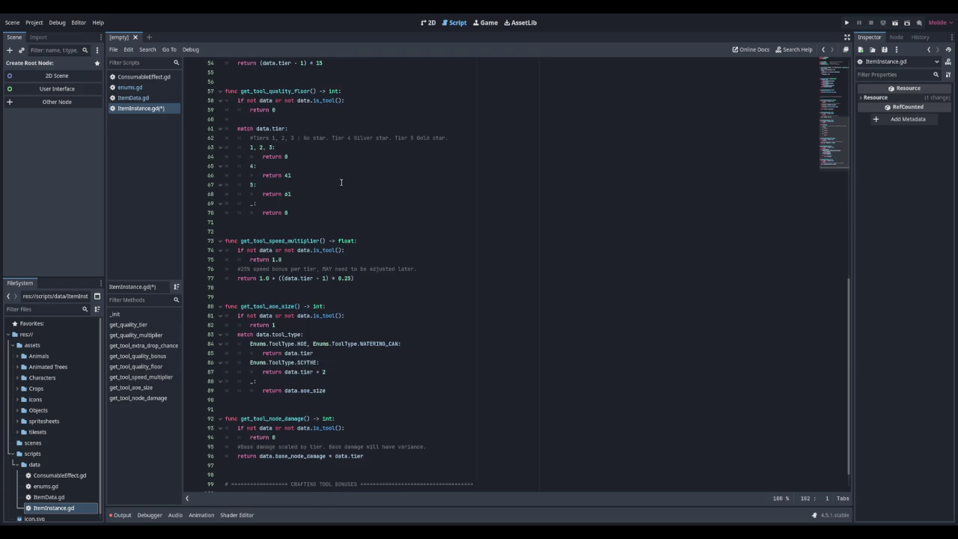
scroll(341, 182, up, 4)
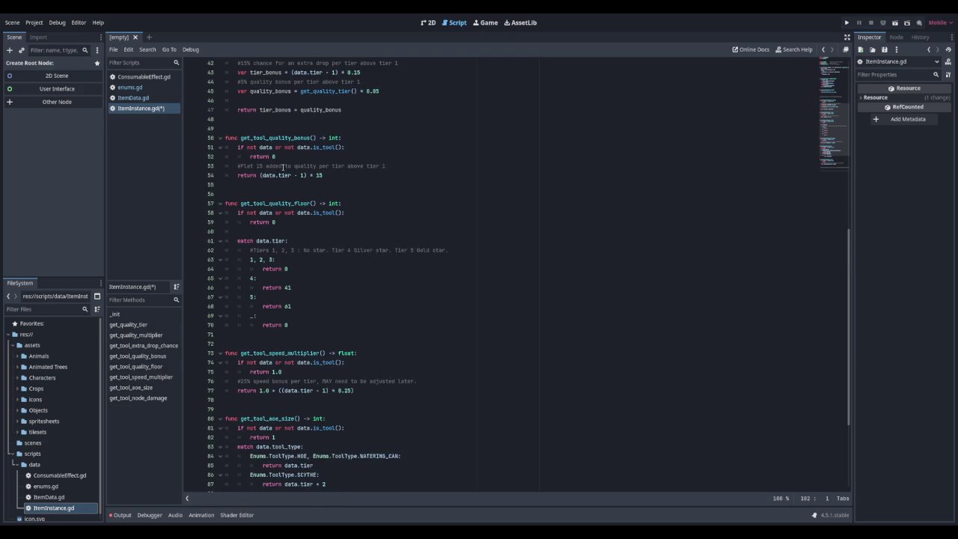
drag(243, 137, 314, 138)
click(314, 137)
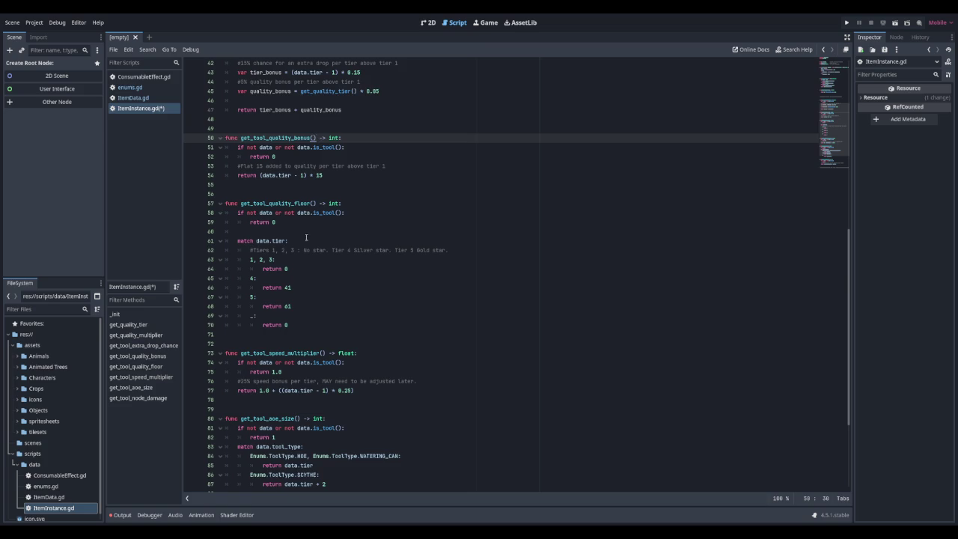
scroll(306, 237, down, 5)
click(276, 475)
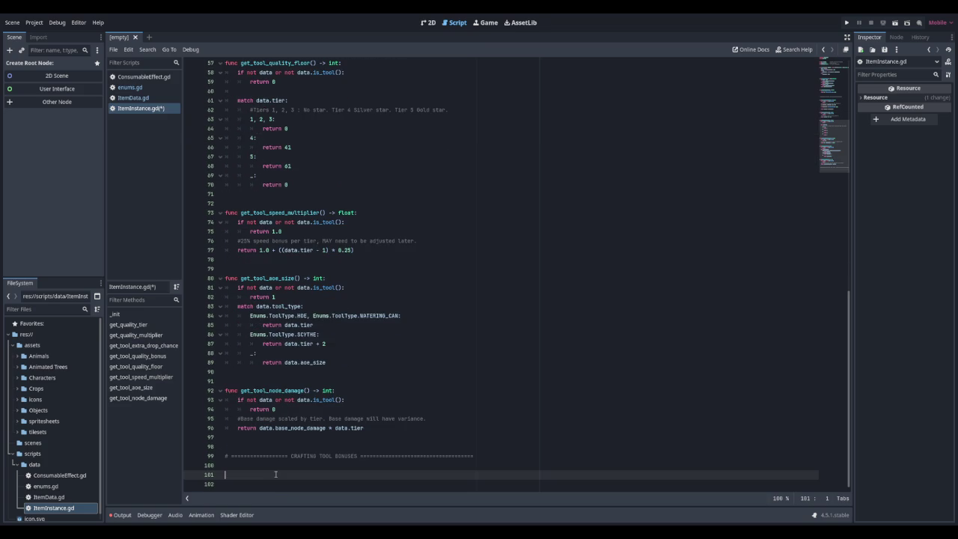
scroll(313, 160, up, 6)
scroll(314, 162, up, 4)
scroll(320, 164, down, 10)
scroll(324, 163, up, 8)
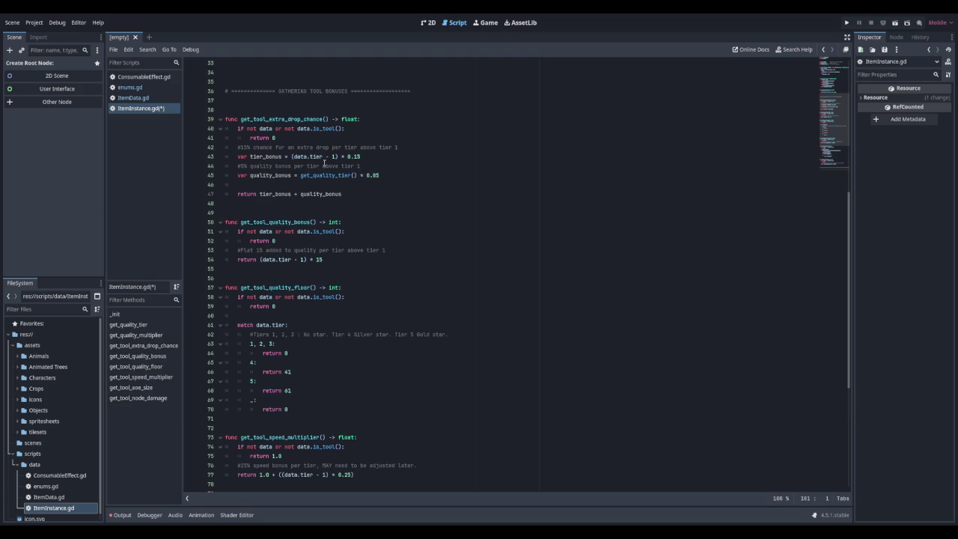
scroll(326, 162, down, 8)
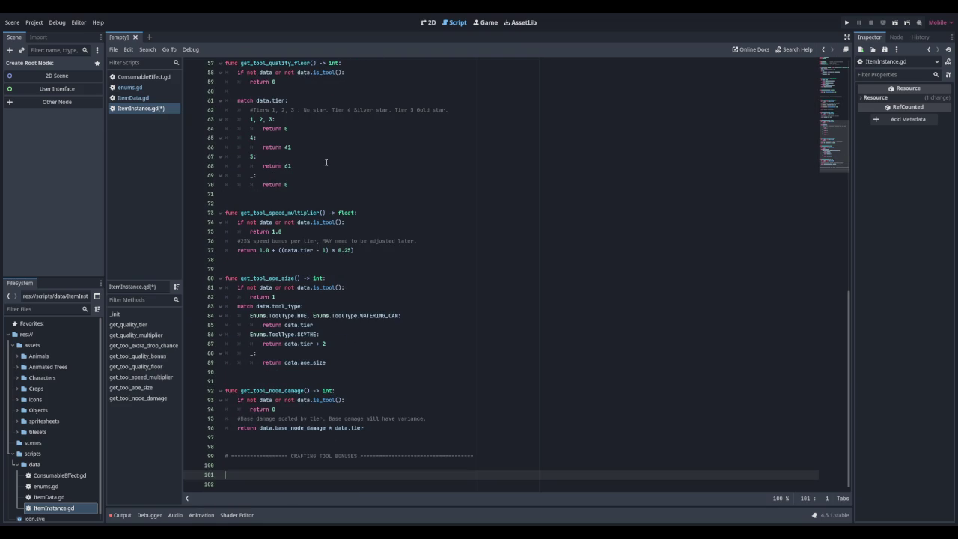
key(Return)
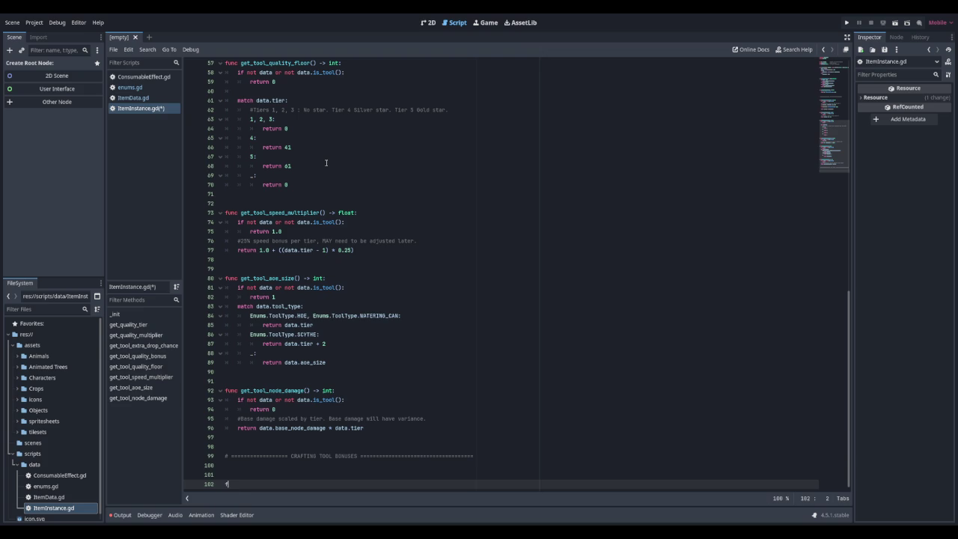
Step: Type the declaration 'func get_Craftinggreen_zonebonus()float:' on line 102
text(unc get_Crafting_)
text(gre)
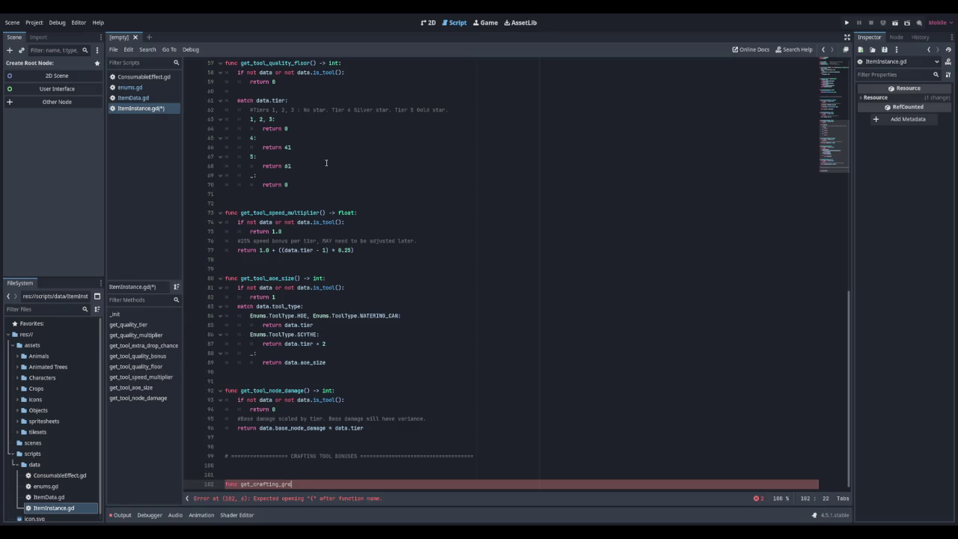
text(en_zonebonus() ->)
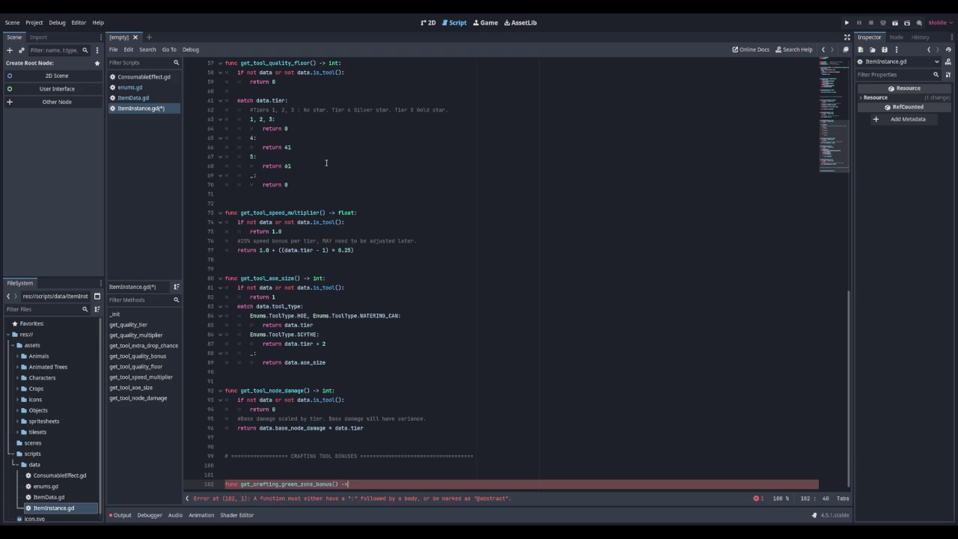
text(float:)
Step: Open the new function's body and select the data guard lines in get_tool_speed_multiplier
key(Return)
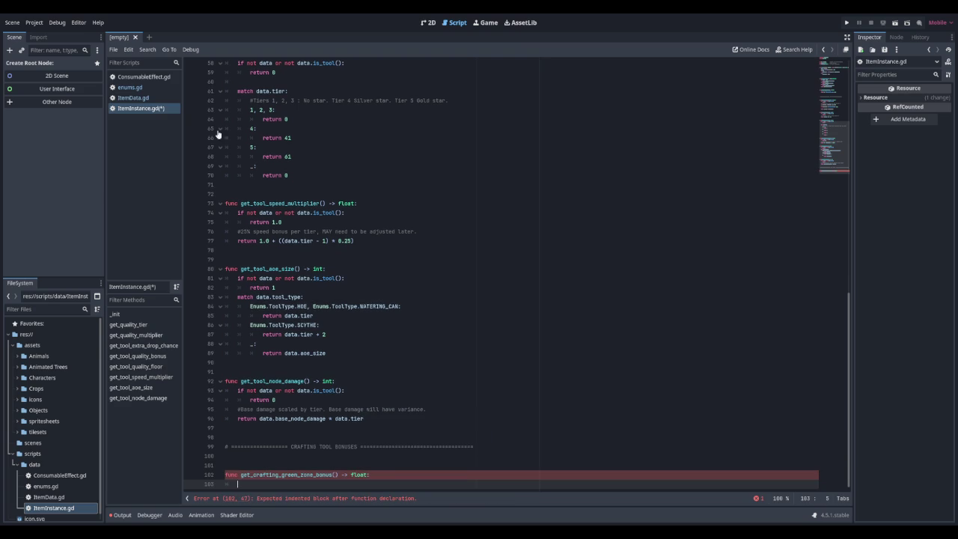
drag(282, 222, 225, 213)
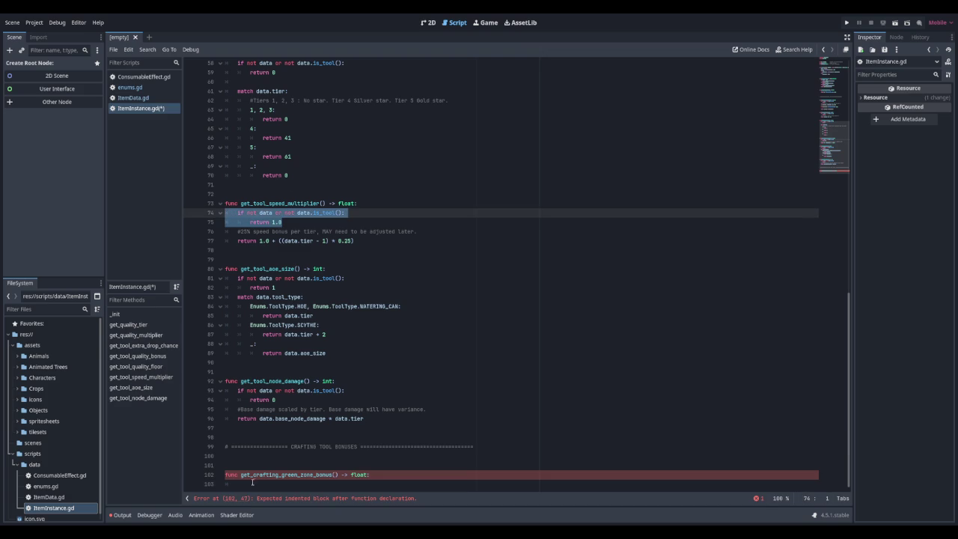
Step: Copy the data guard into get_crafting_green_zone_bonus's body and remove its extra indentation
key(ctrl+c)
click(252, 481)
key(ctrl+v)
key(Up)
key(Home)
key(shift+Tab)
key(Down)
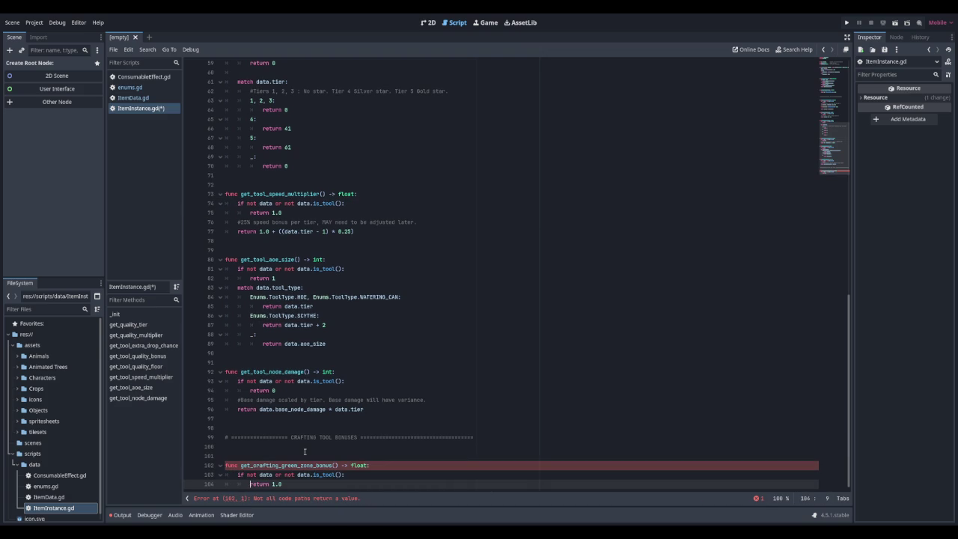
Step: Change the guard's return to 0.0 and add a comment on 15% green zone growth per tier
key(Right)
key(Right)
key(BackSpace)
text(0)
key(Return)
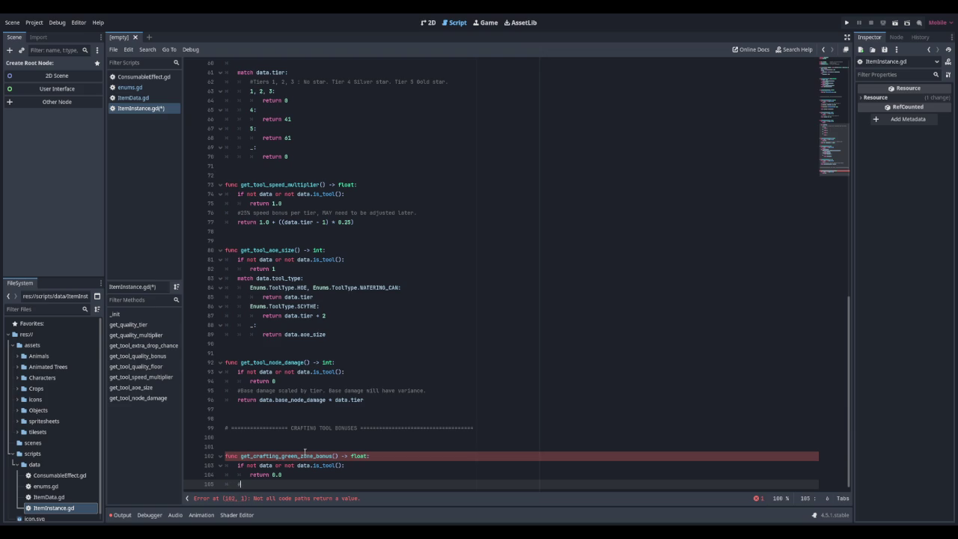
text(Increa)
text(ses the size of )
text(the green zone by 15)
text(% per tier above tier 1)
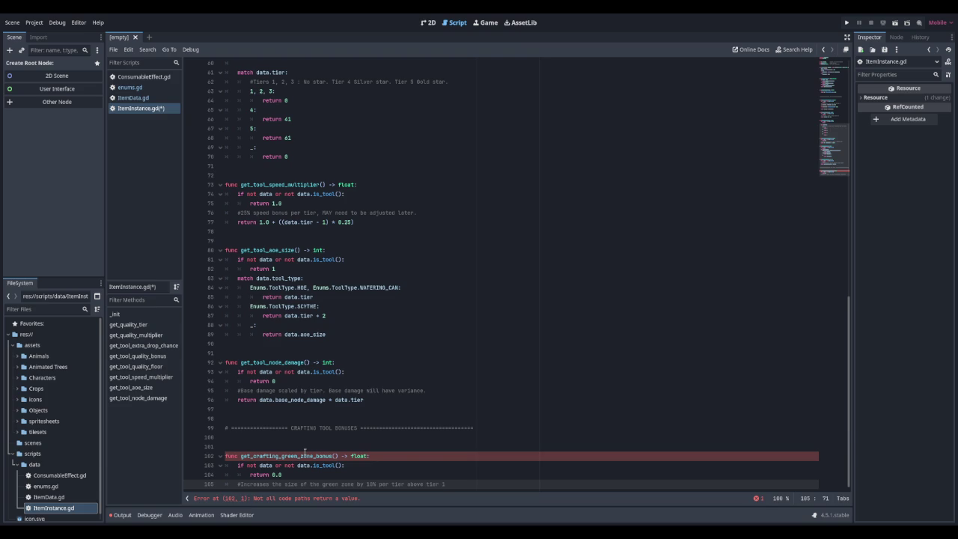
Step: Write 'return (data.tier - 1) * 0.10' with comment '#10% per tier, for now, may change later'
key(Return)
text(reutn)
text(1.0))
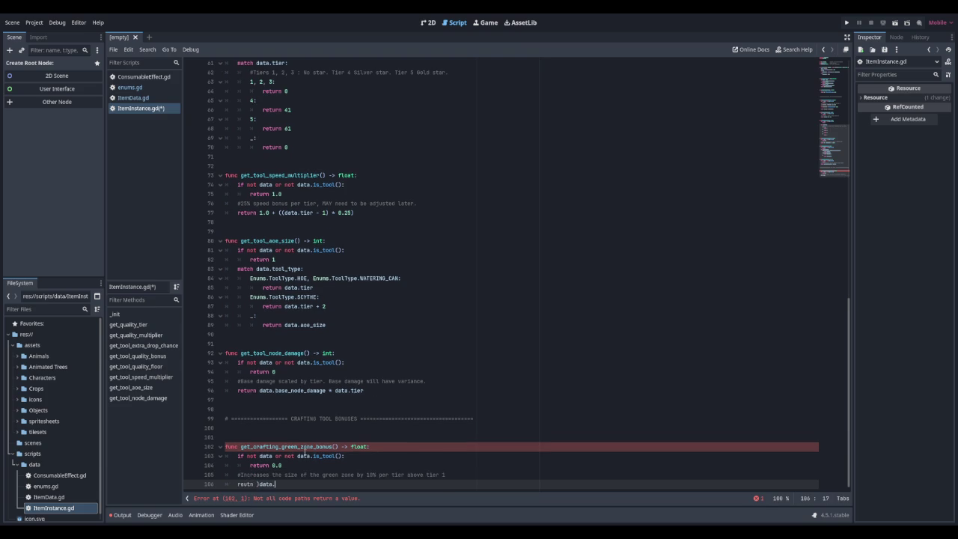
key(BackSpace)
key(BackSpace)
key(BackSpace)
key(BackSpace)
key(BackSpace)
key(BackSpace)
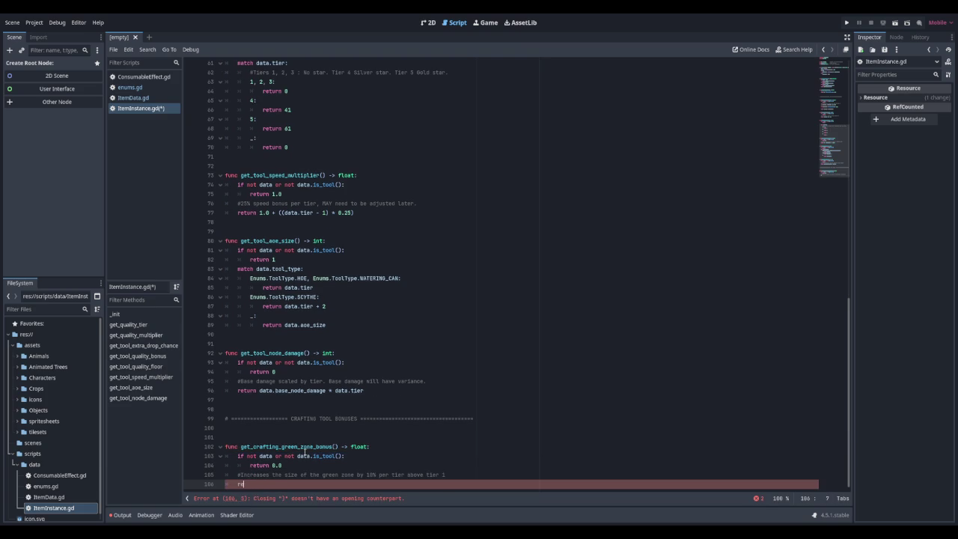
text(turn (data.t)
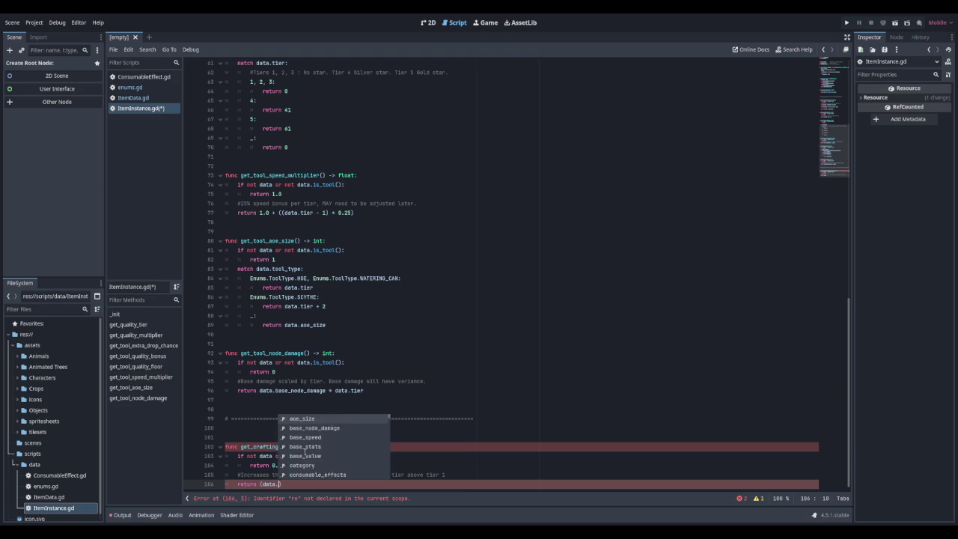
text(ier - 1) *)
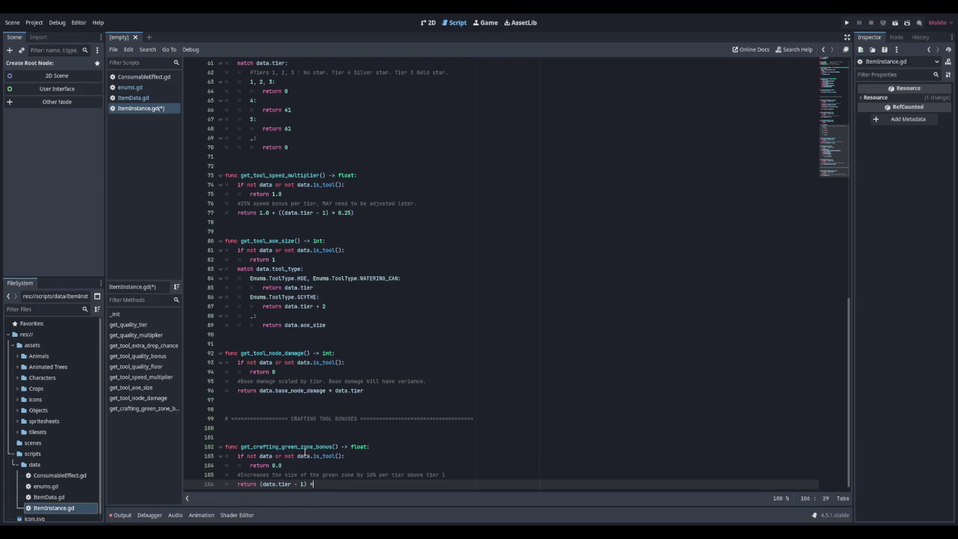
text( 0.10 )
text(#10% per tier, )
text(for now, may change later.)
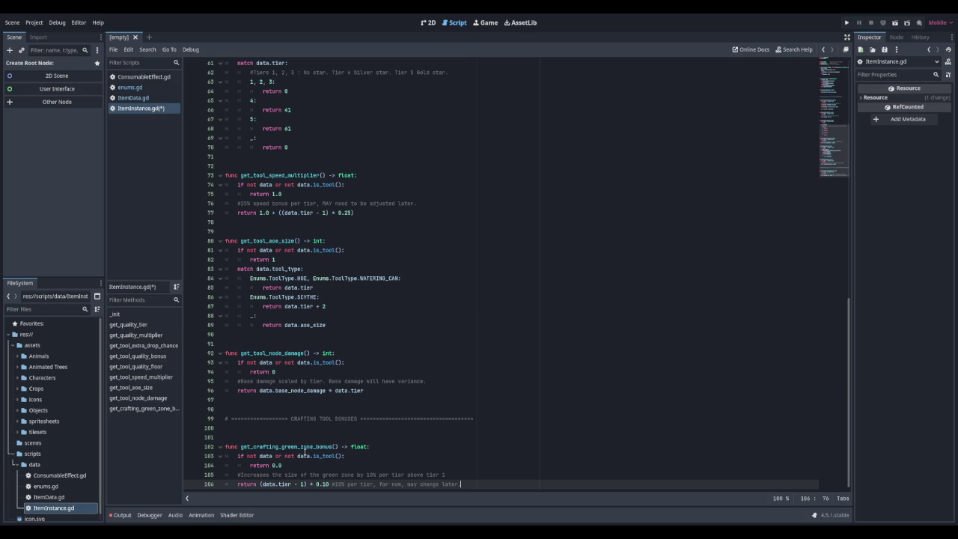
key(Return)
key(Return)
key(Return)
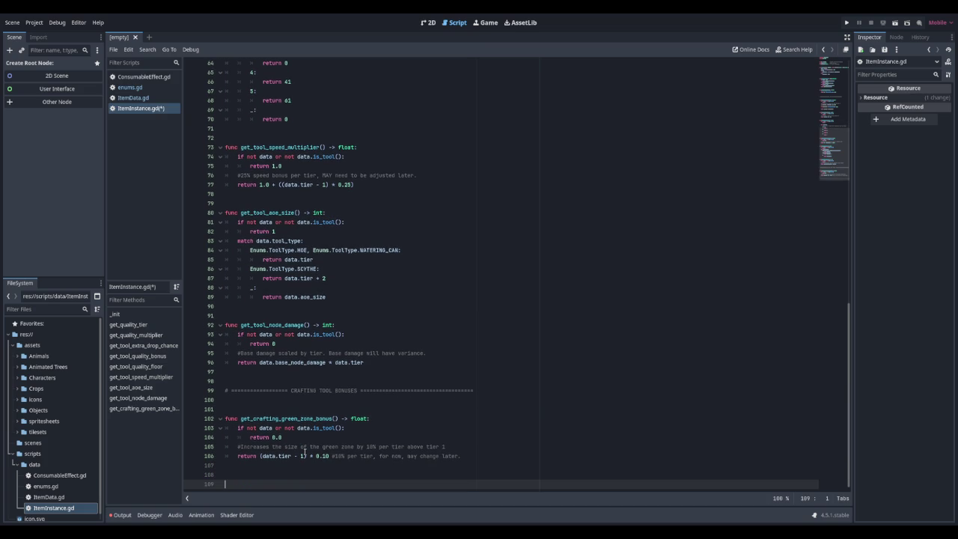
Step: Add the '==== FISHING ROD BONUSES ====' header line and select the get_crafting_green_zone_bonus code
text(# ====================)
text( FISHING ROD BONUSES ==================================)
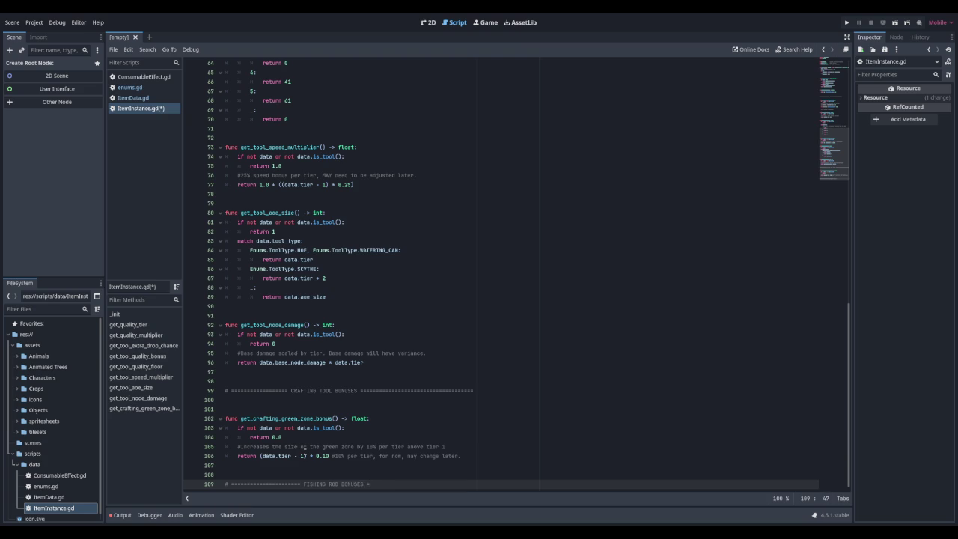
key(Return)
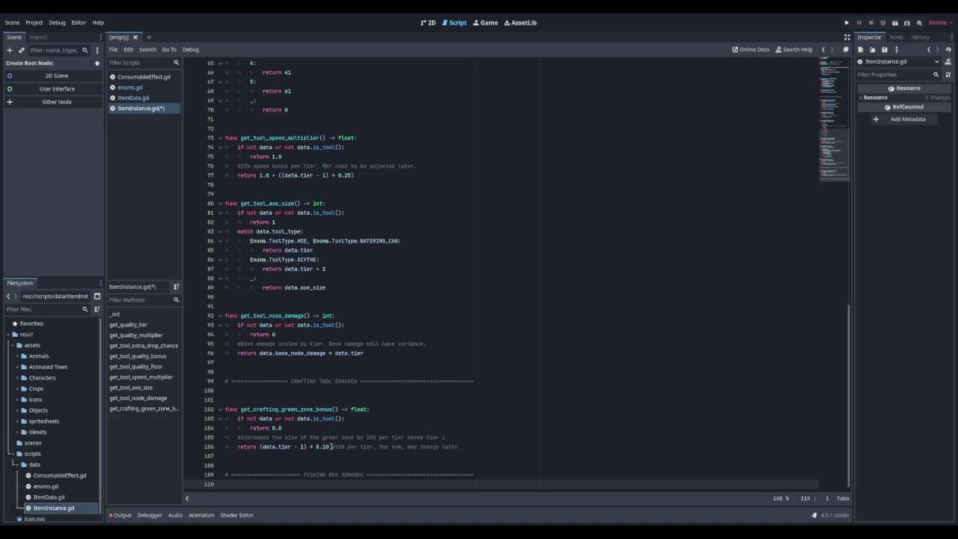
drag(460, 447, 225, 410)
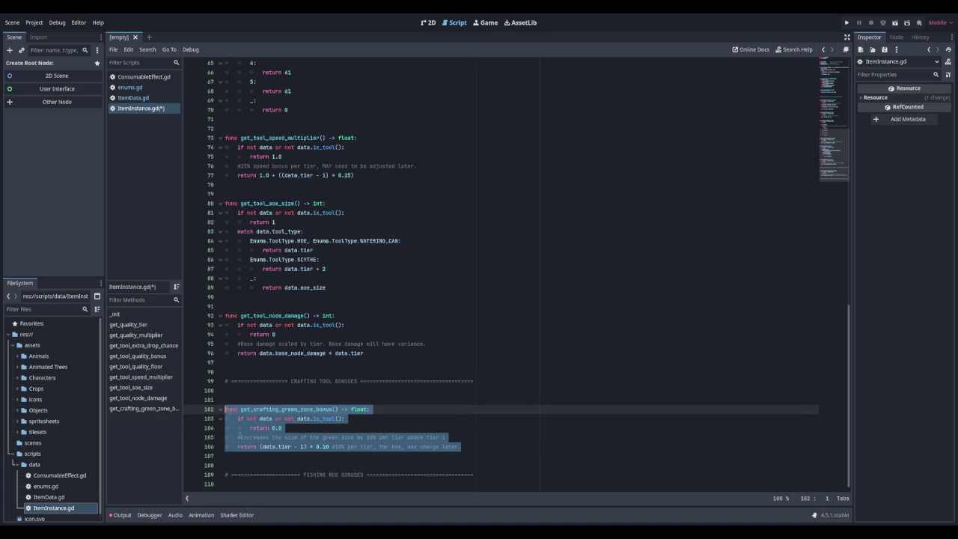
Step: Paste the crafting bonus function under the fishing header and rename it get_fishing_green_zone_bonus
click(259, 484)
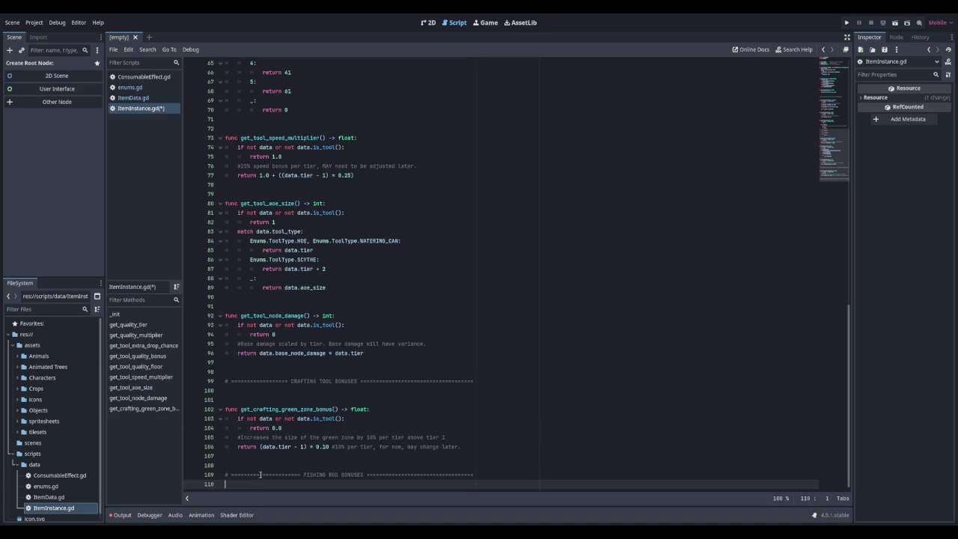
key(Return)
key(Return)
key(ctrl+v)
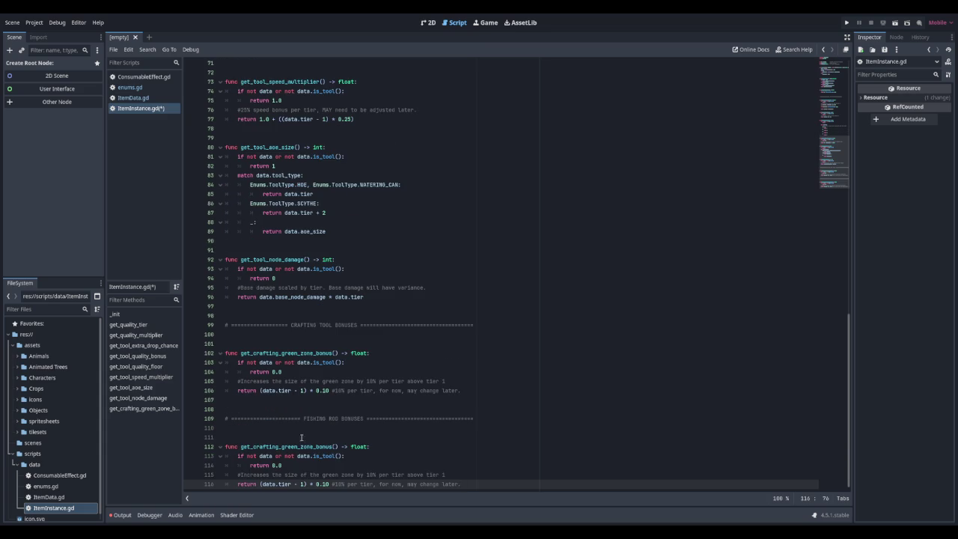
click(253, 447)
drag(253, 447, 279, 447)
text(fishing)
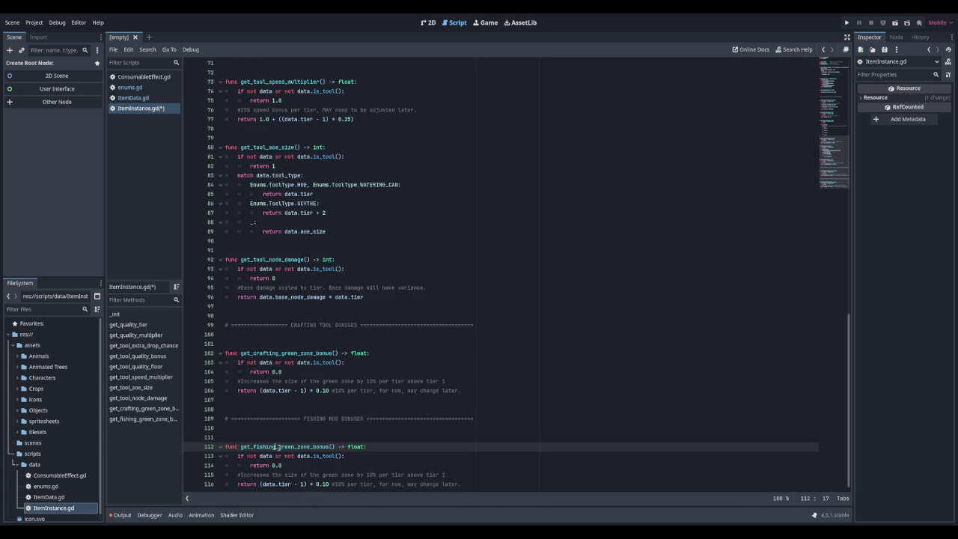
Step: Change its condition to data.tool_type != Enums.ToolType.FISHING_ROD
key(Down)
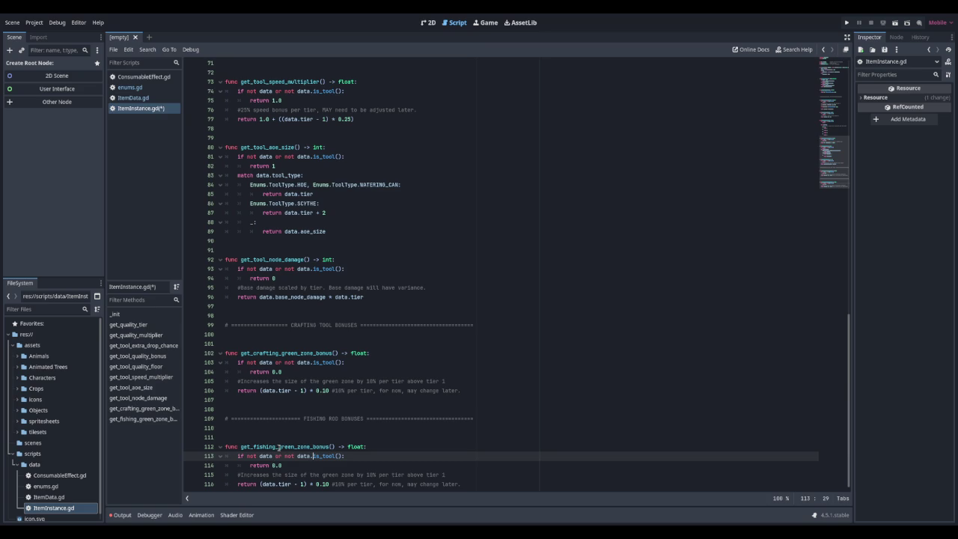
key(shift+End)
key(Delete)
text(tool)
key(Down)
key(Return)
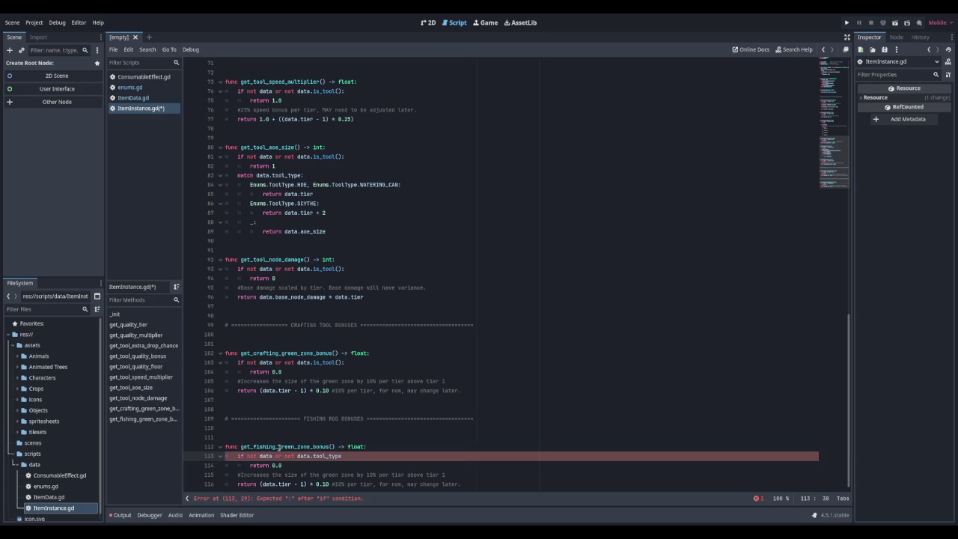
key(BackSpace)
key(BackSpace)
key(BackSpace)
text(!= Enums.)
text(Toll)
key(BackSpace)
key(BackSpace)
text(o)
key(Return)
text(FI)
key(Return)
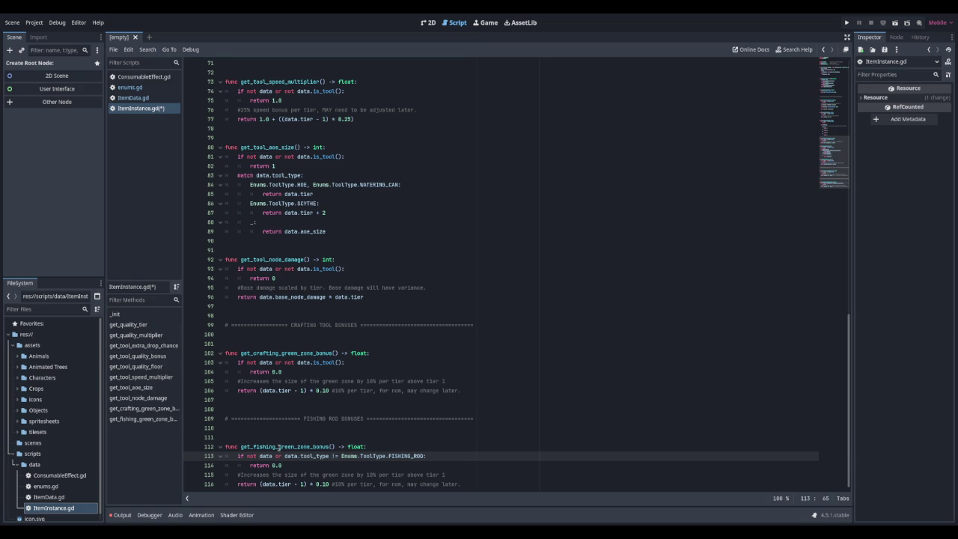
Step: Change the per-tier multiplier from 0.10 to 0.05, update the comments to 5%, and add blank lines
key(Down)
key(Down)
key(Down)
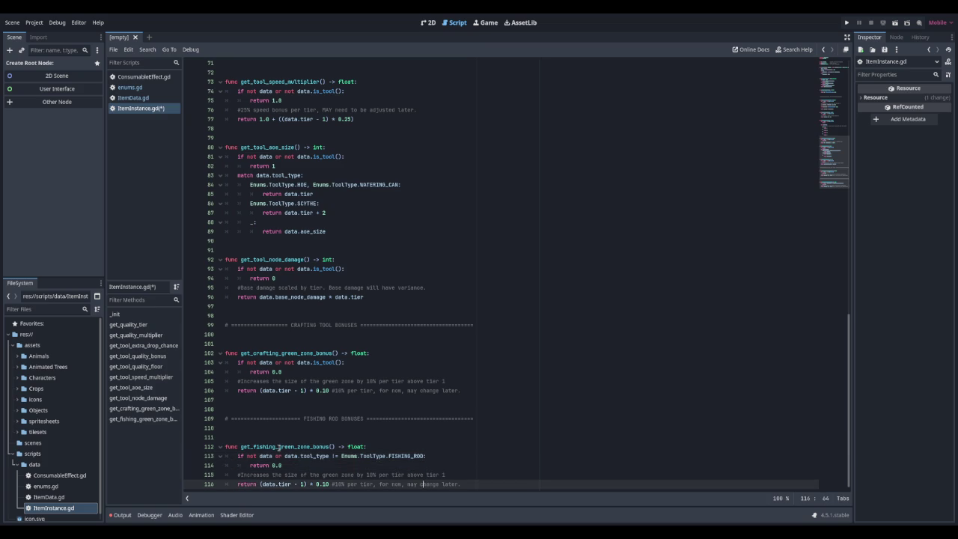
key(Left)
key(Left)
key(Left)
key(BackSpace)
key(Delete)
text(05)
key(Up)
key(BackSpace)
key(Delete)
text(5)
key(Down)
key(BackSpace)
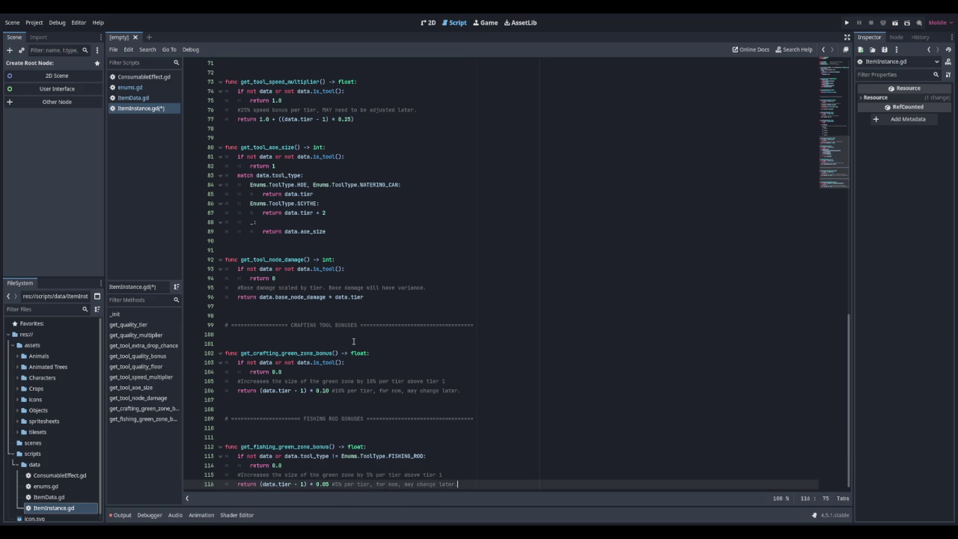
key(Return)
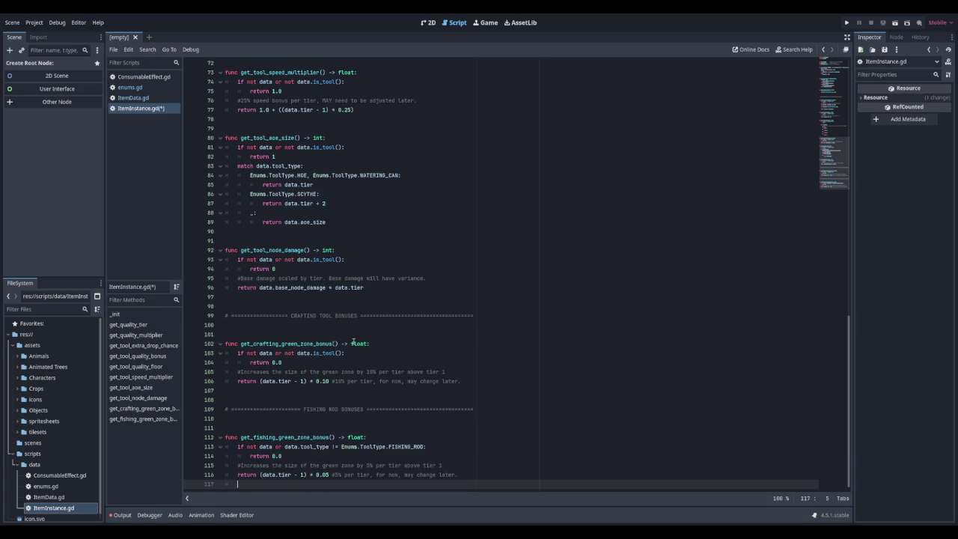
key(Return)
key(Return)
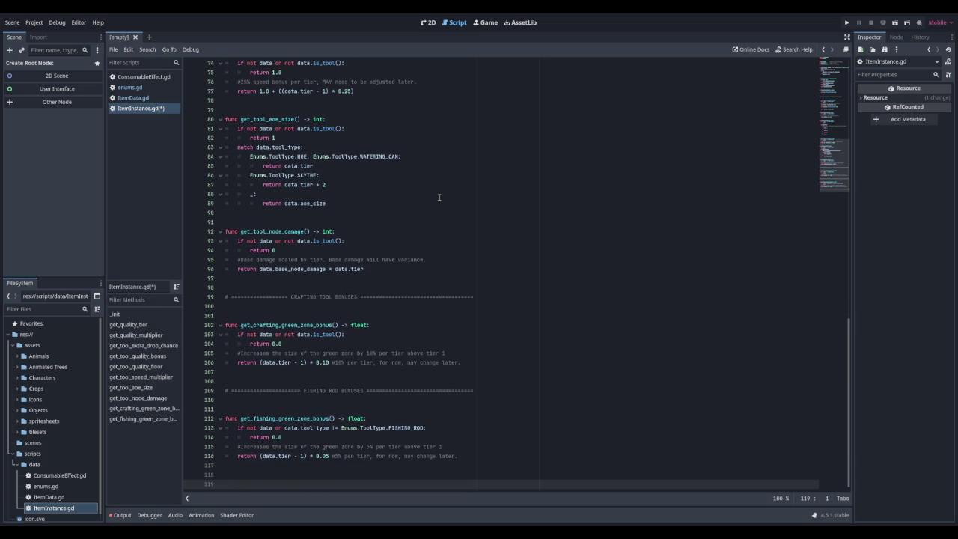
Step: Copy get_tool_extra_drop_chance and paste it below the fishing green zone function
scroll(439, 196, up, 15)
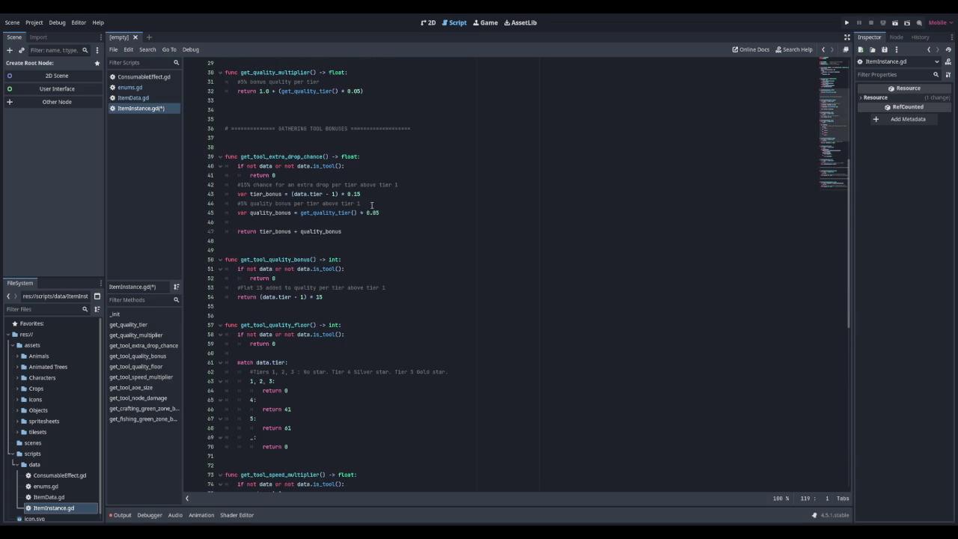
mouse_move(349, 231)
mouse_down()
mouse_move(232, 184)
mouse_move(211, 157)
mouse_up()
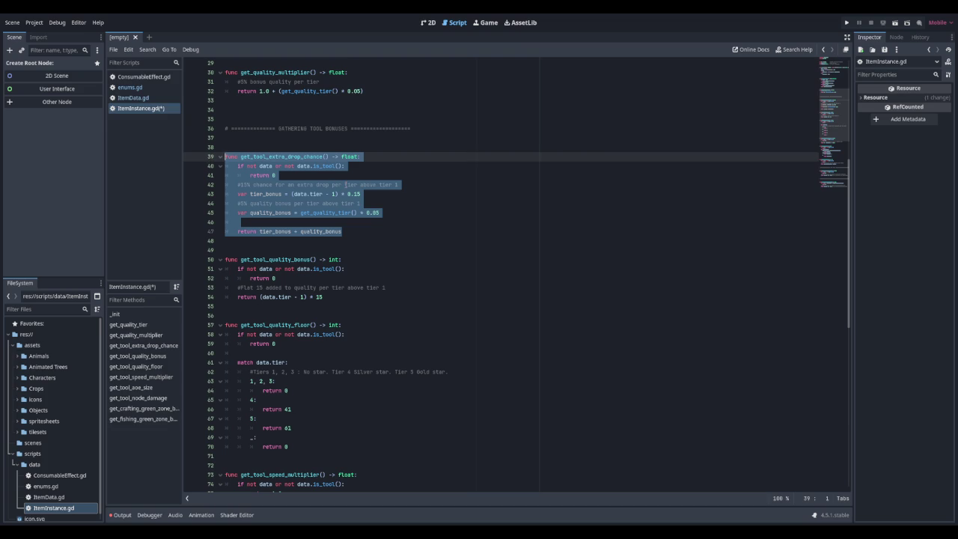
scroll(345, 184, down, 15)
click(252, 474)
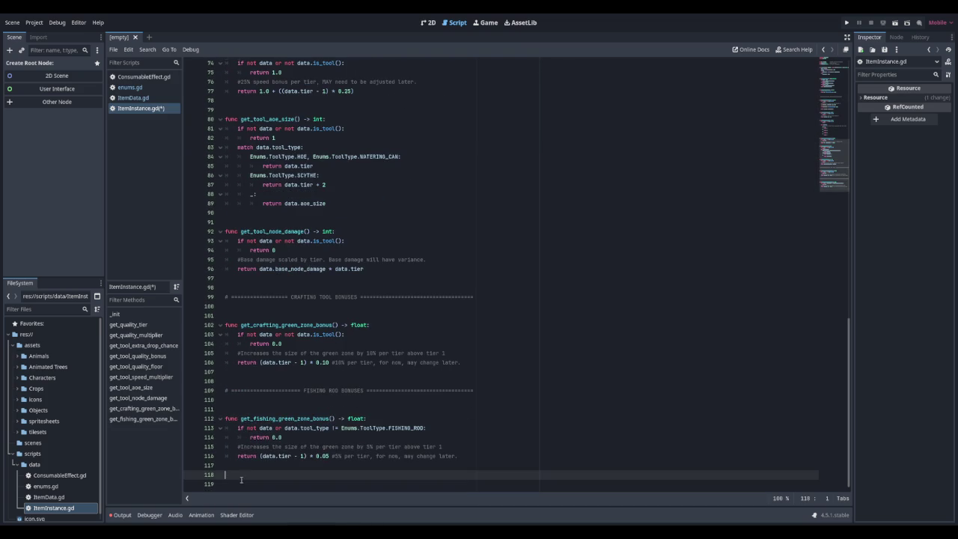
text(func get_tool_extra_drop_chance() -> float: 	if not data or not data.is_tool(): 		return 0 	#15% chance for an extra drop per tier above tier 1 	var tier_bonus = (data.tier - 1) * 0.15 	#5% quality bonus per tier above tier 1 	var quality_bonus = get_quality_tier() * 0.05 	 	return tier_bonus + quality_bonus)
click(268, 400)
key(Return)
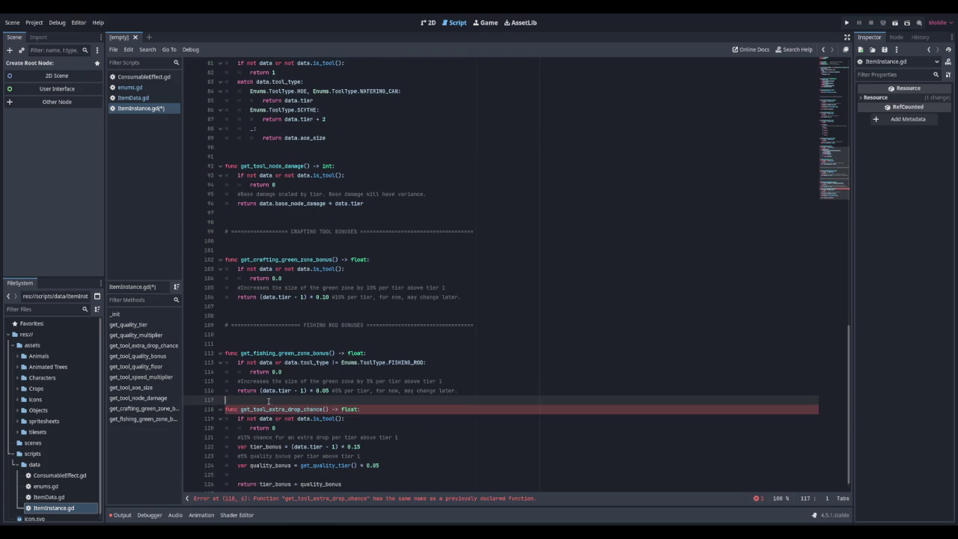
Step: Rename the pasted function to get_fishing_extra_fish_chance
click(262, 419)
key(Delete)
key(Delete)
key(BackSpace)
key(BackSpace)
key(BackSpace)
text(fishing)
key(BackSpace)
key(Delete)
key(Delete)
key(Delete)
text(fish)
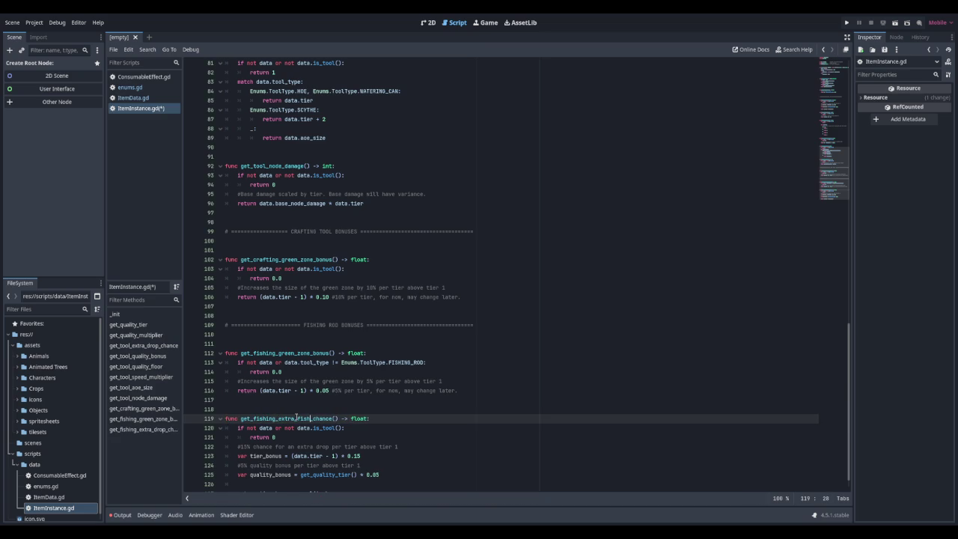
Step: Change its condition to data.tool_type != Enums.ToolType.FISHING_ROD
click(284, 427)
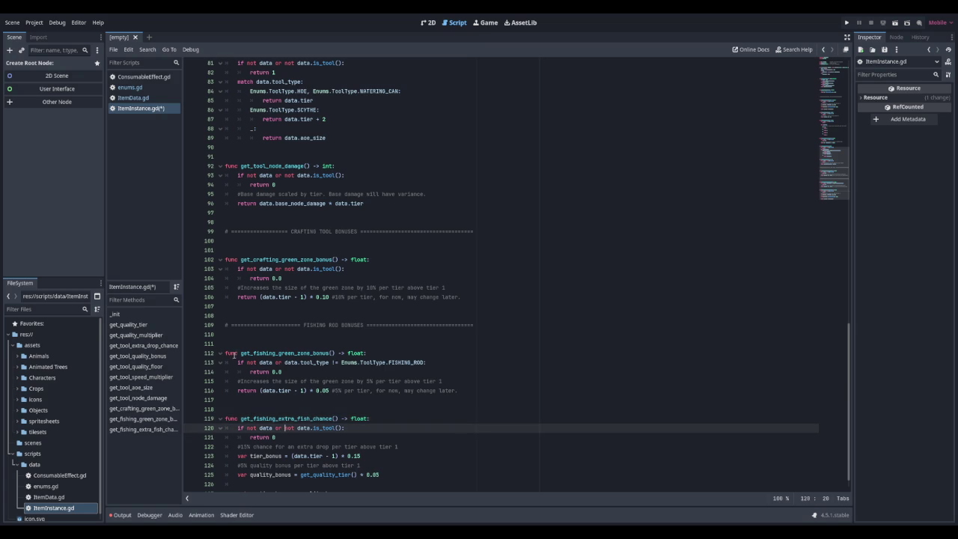
key(Delete)
key(Delete)
key(Delete)
key(Right)
key(Delete)
key(Delete)
key(Delete)
text(too)
key(Down)
key(Return)
text(!= Enums)
text(.Tool)
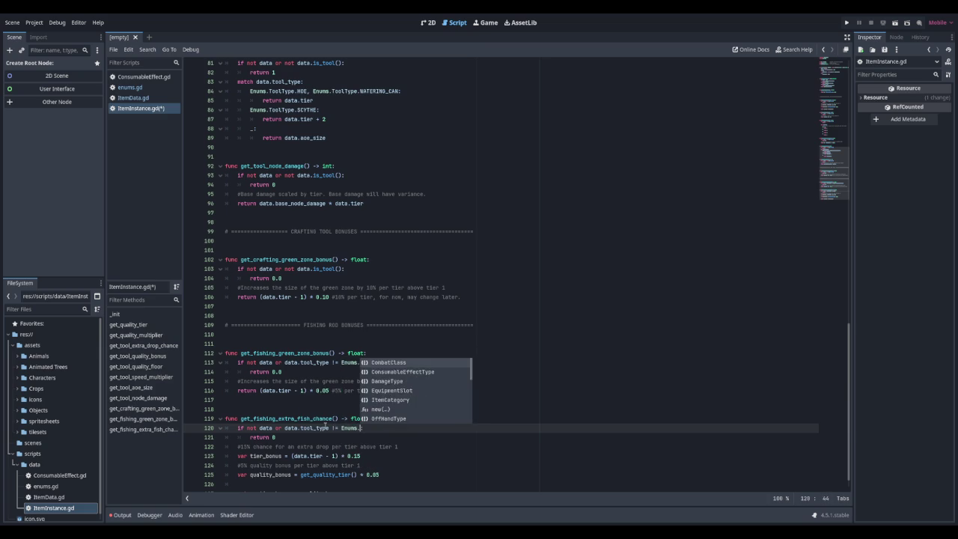
key(Return)
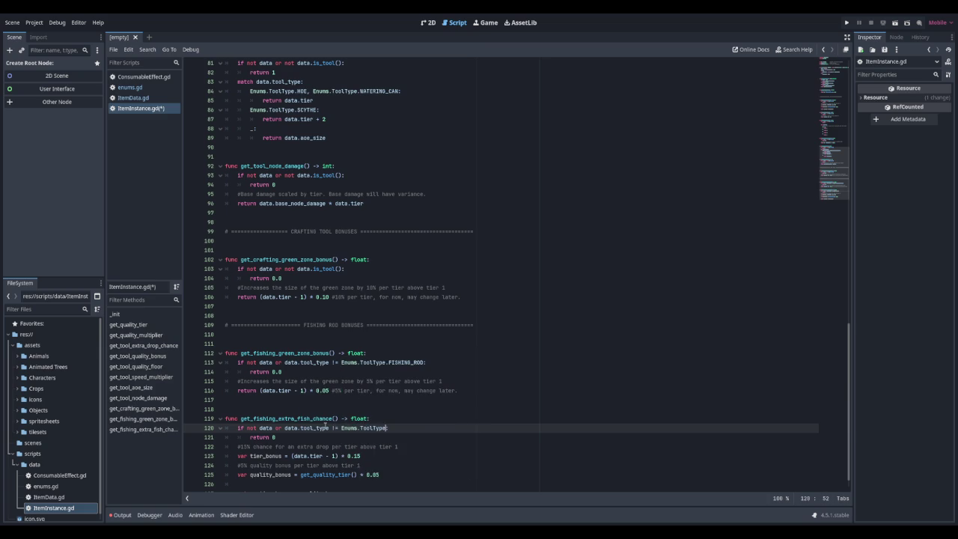
text(FISHING)
key(Return)
text(:)
key(Down)
key(Down)
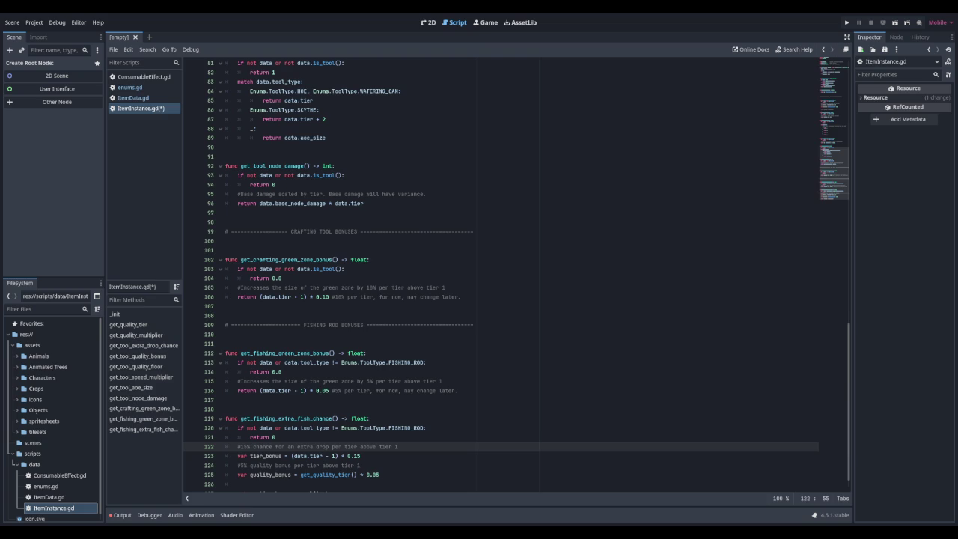
scroll(516, 269, down, 1)
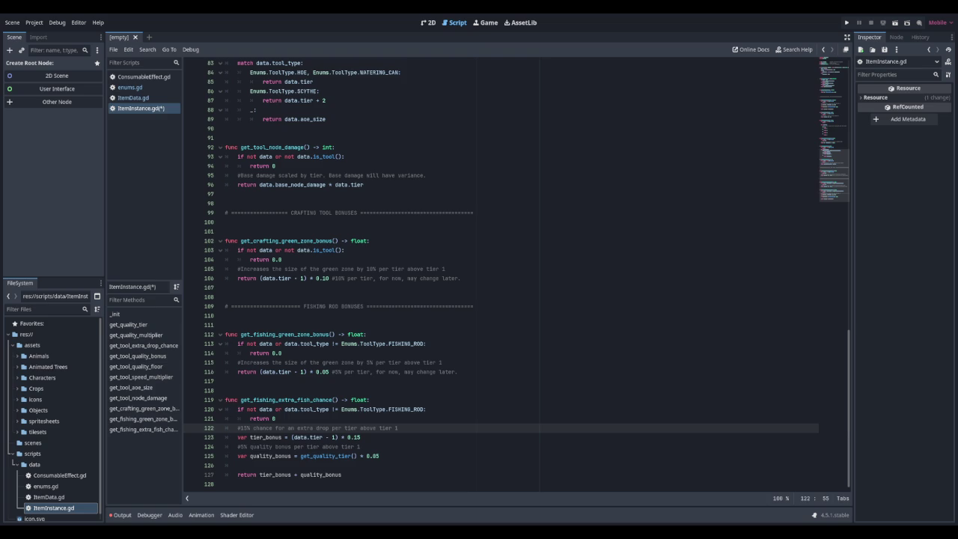
click(352, 474)
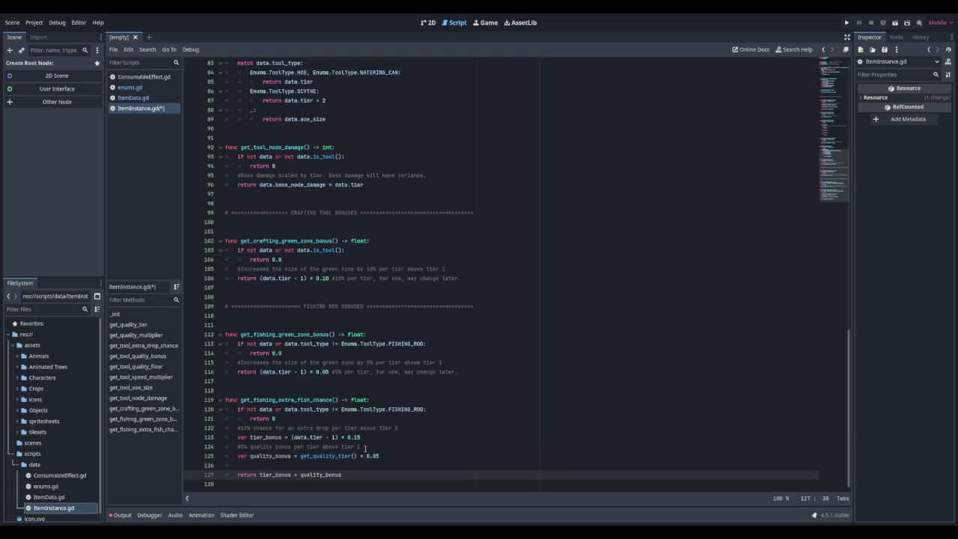
Step: Add a '# ==== STACKING ====' section header below the fishing functions, balancing its equals signs
key(Down)
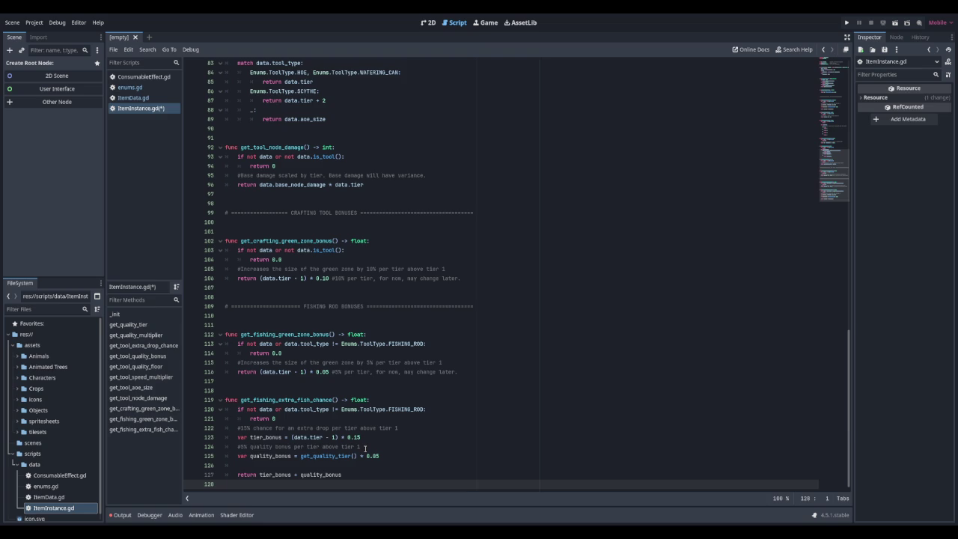
key(Return)
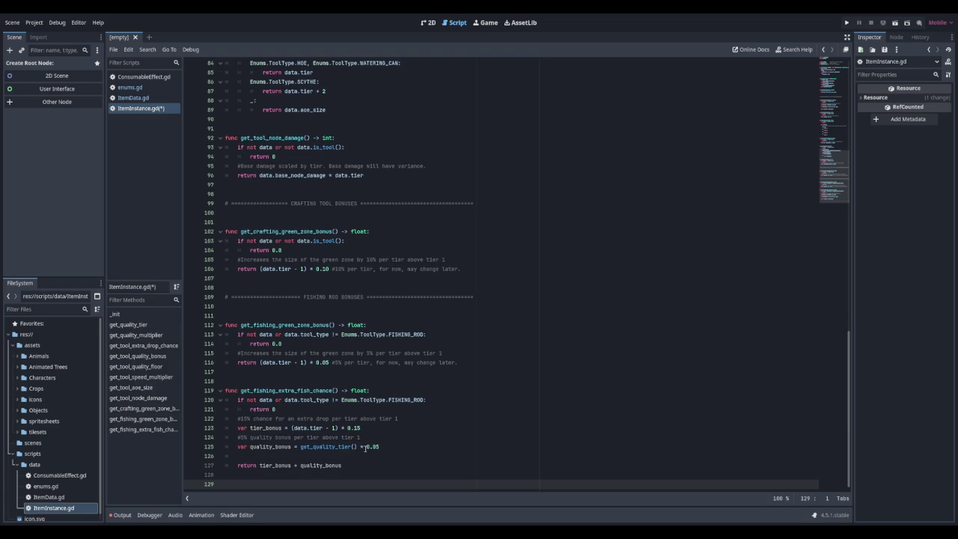
key(Return)
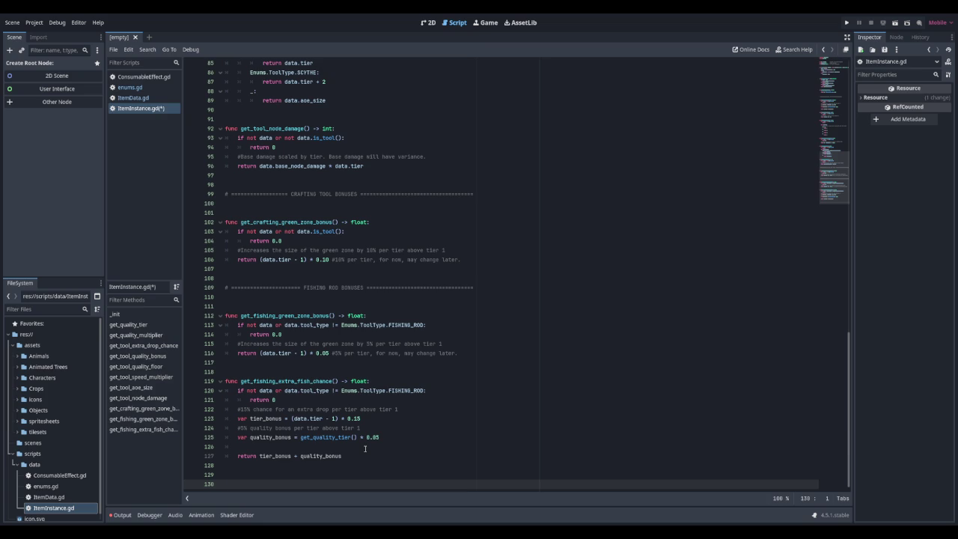
text(# =================== STACK)
text(ING )
text(========================================)
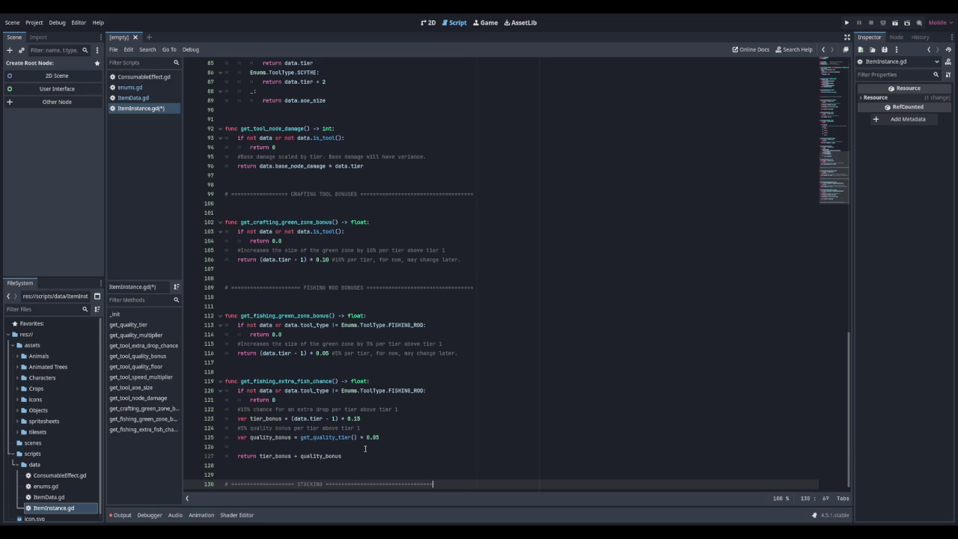
key(Return)
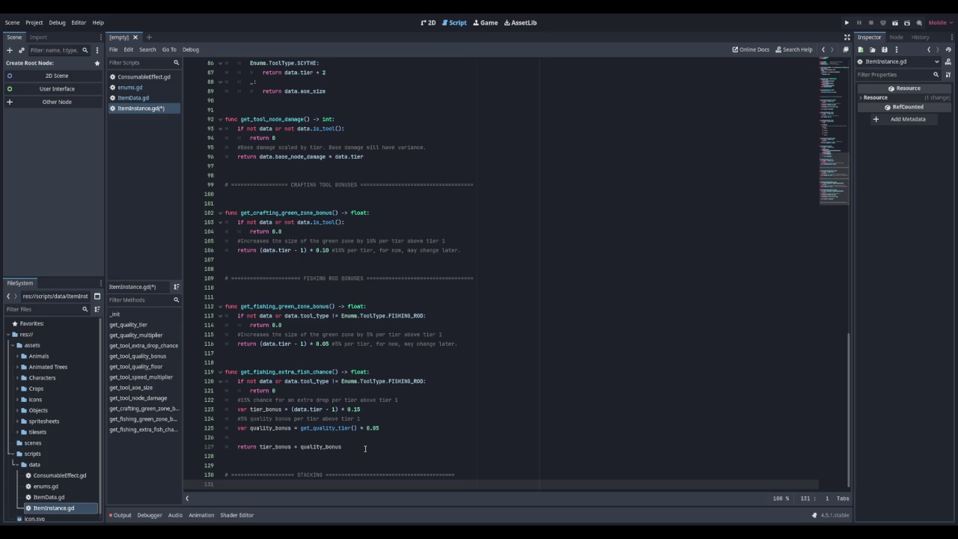
key(Up)
key(Right)
key(Right)
text(=========)
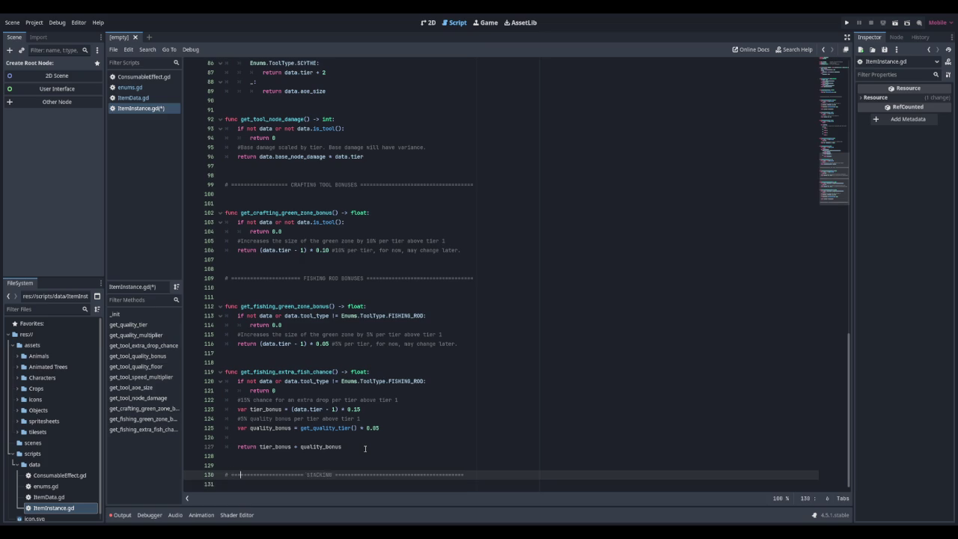
key(End)
key(BackSpace)
key(BackSpace)
key(BackSpace)
Step: Start a can_stack_with() function declaration under the header
key(Down)
key(Return)
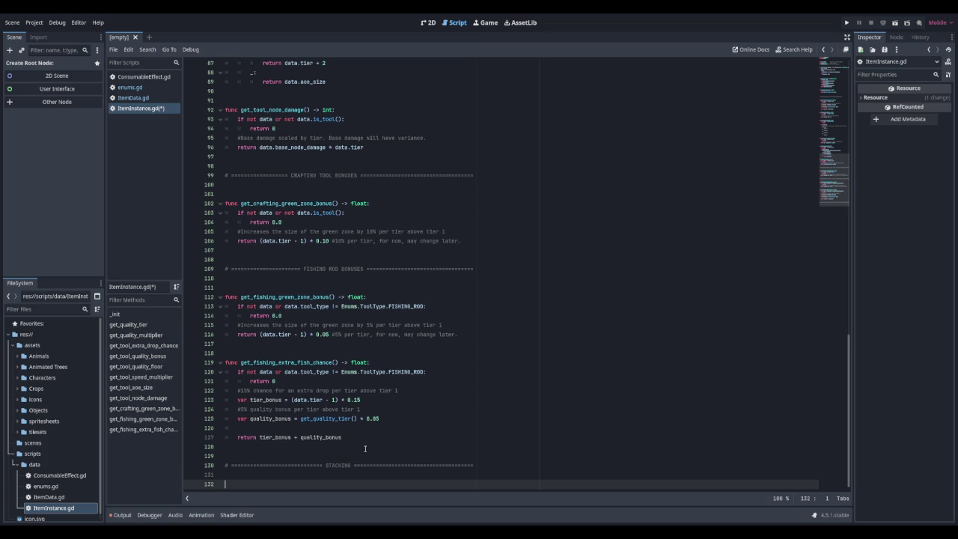
text(func can_stack_with)
text(())
Step: Declare can_stack_with(other: ItemInstance) -> bool, returning false if other, data or other.data is null
key(BackSpace)
text(other)
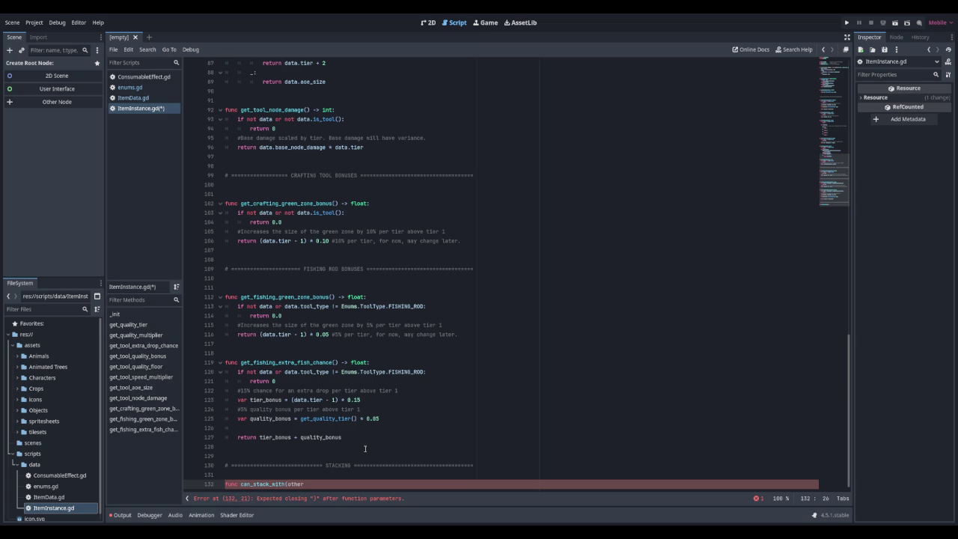
text(: ItemIn)
key(Return)
text() -)
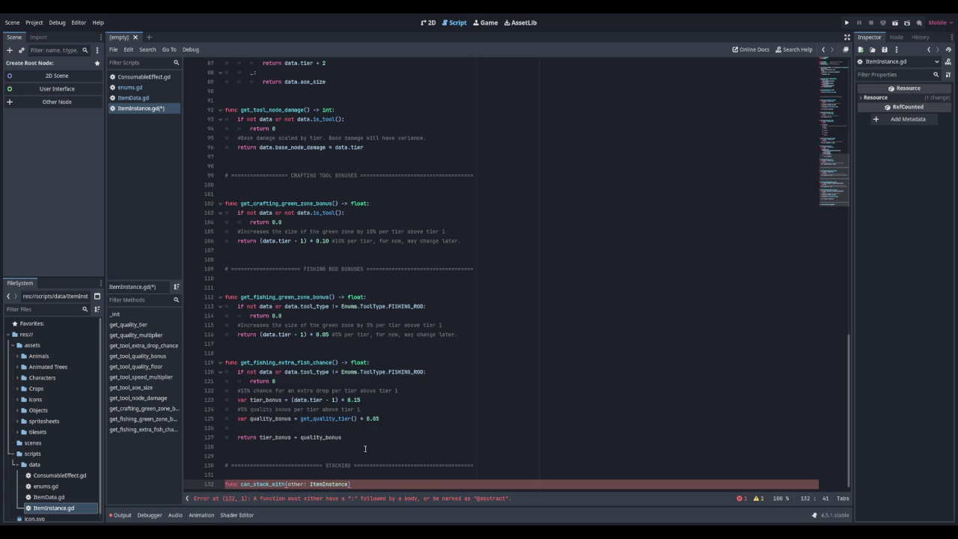
text(> bool:)
key(Return)
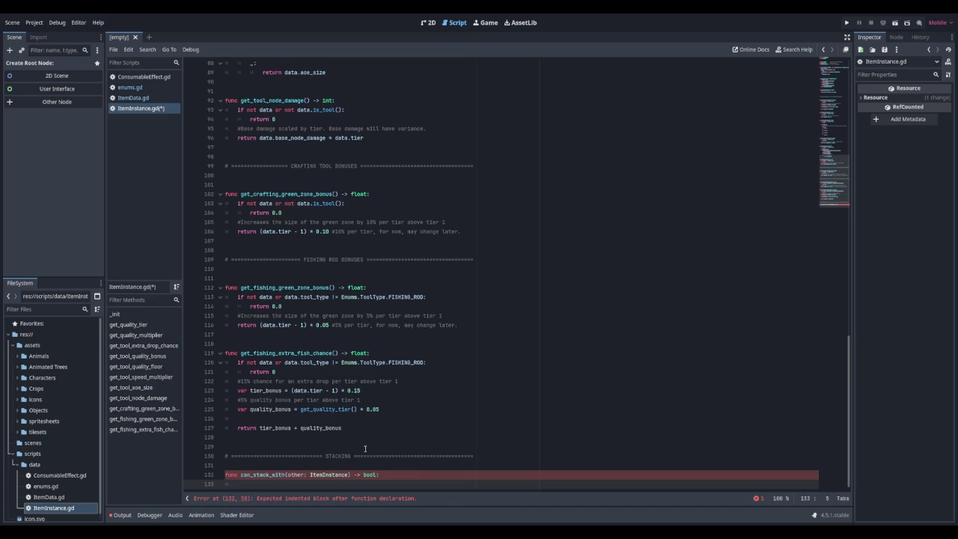
text(if other == )
text(null )
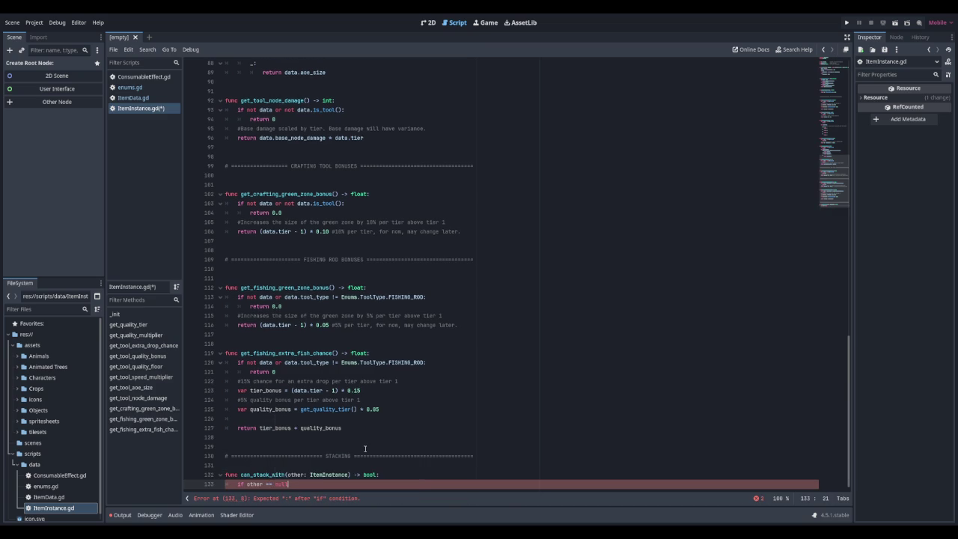
text(or data =)
text(= null)
text( or other.da)
text(ta == null:)
key(Return)
text(return false)
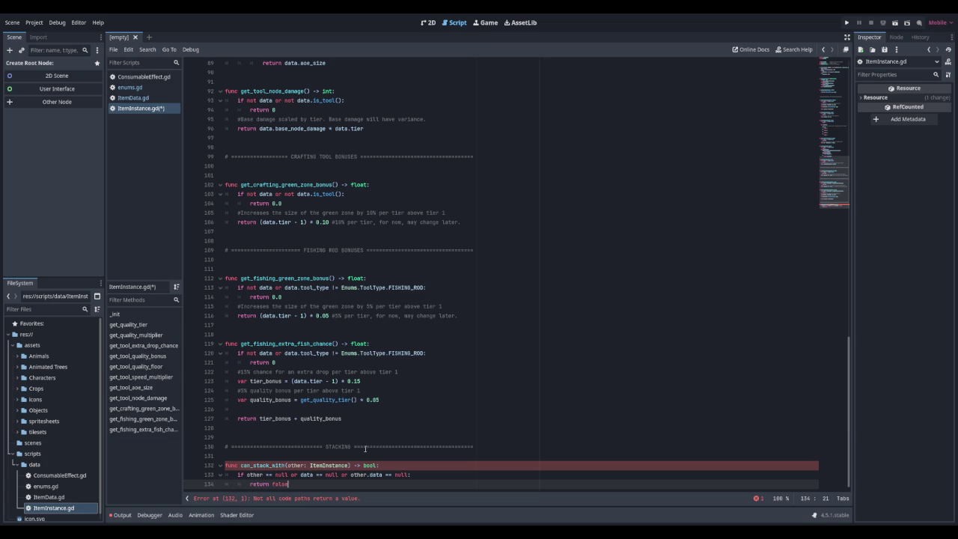
key(Return)
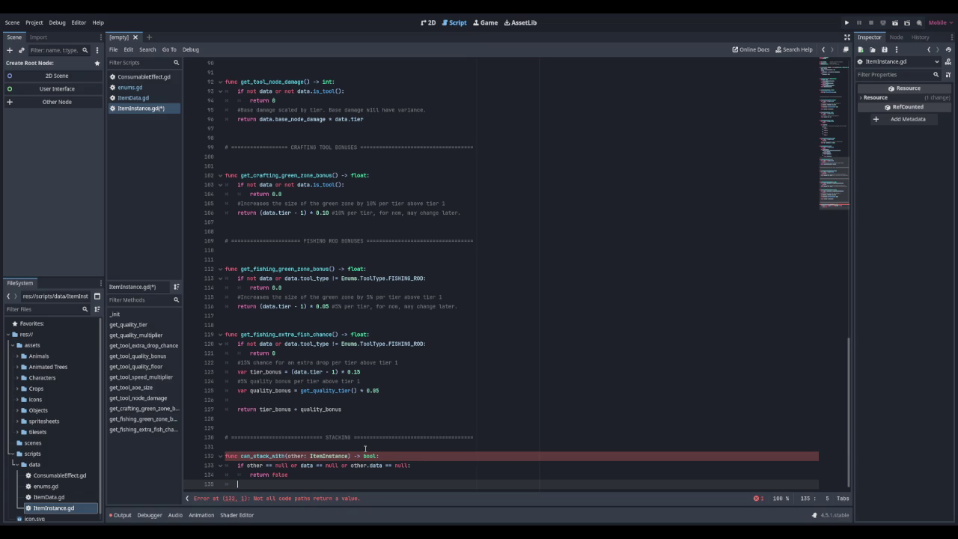
Step: Add a same-type-and-quality comment and return data.id == other.data.id and quality == other.quality
text(#Re)
text(b)
text(have the same )
text(item )
text(type and quality)
key(Return)
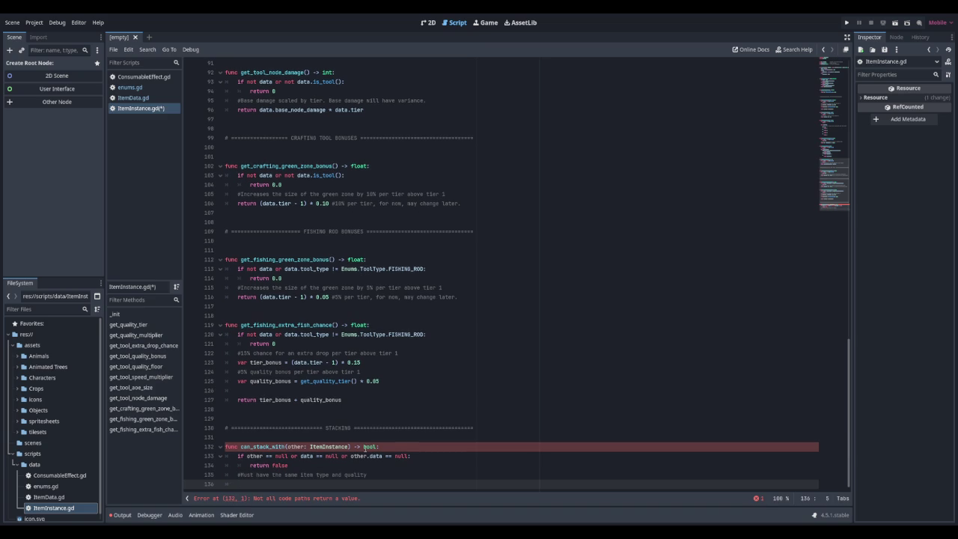
text(resetr)
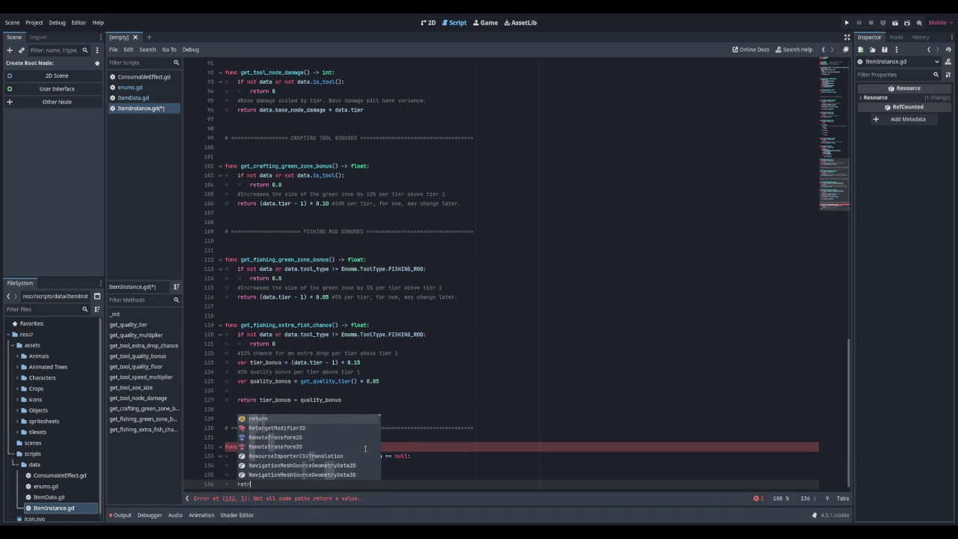
text(urn item)
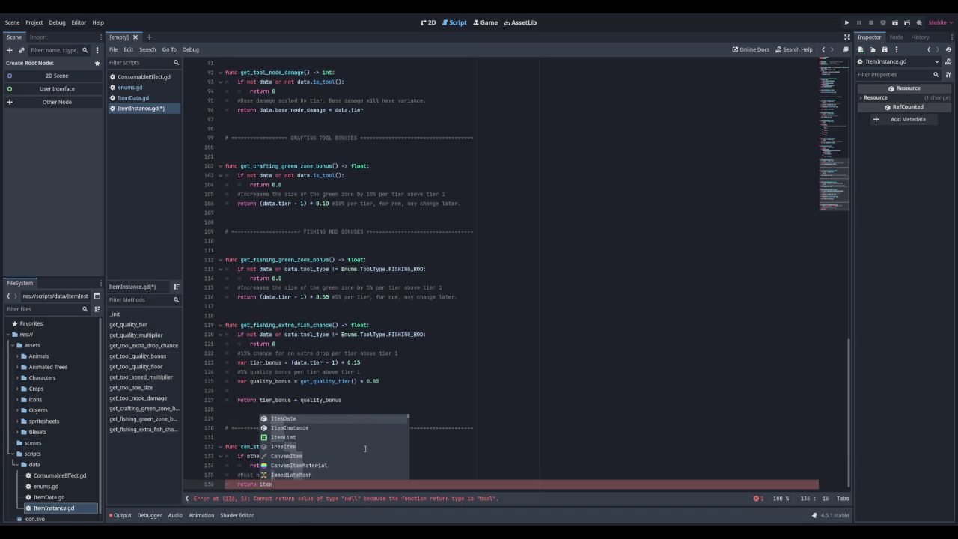
key(BackSpace)
key(BackSpace)
key(BackSpace)
text(data.id)
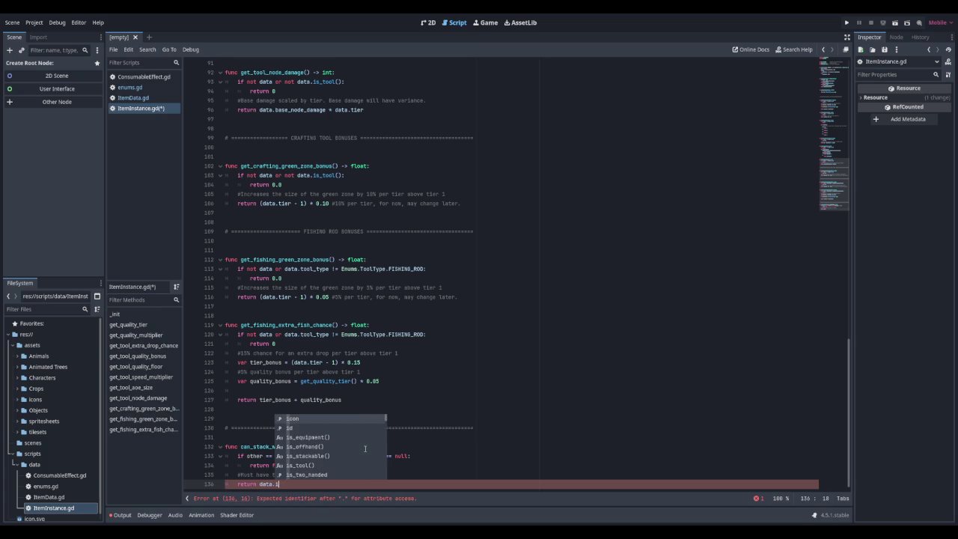
text( ==)
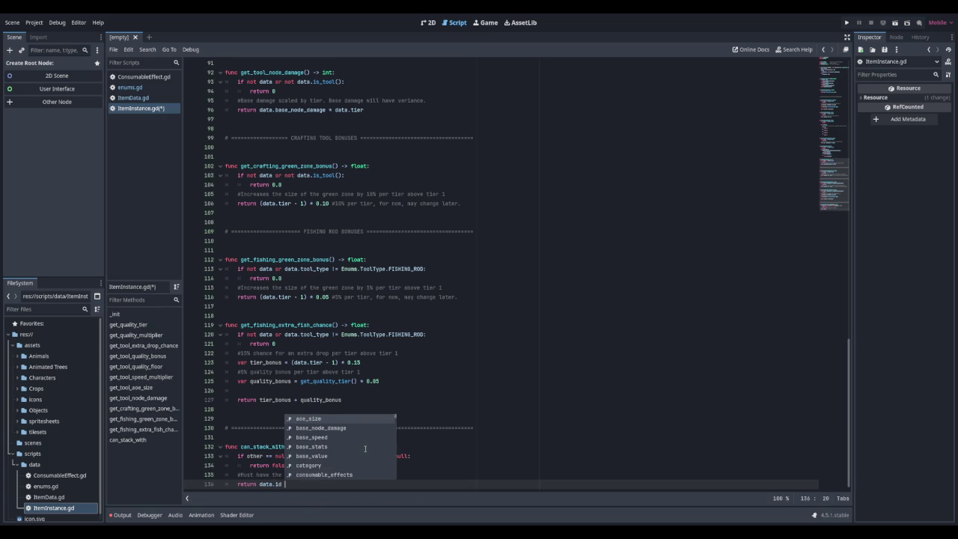
text(ther)
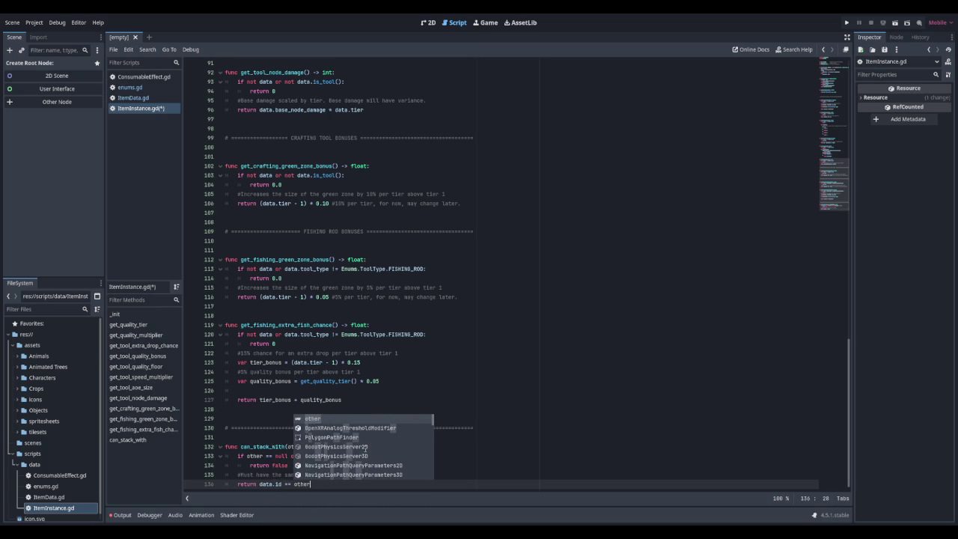
text(.data.i)
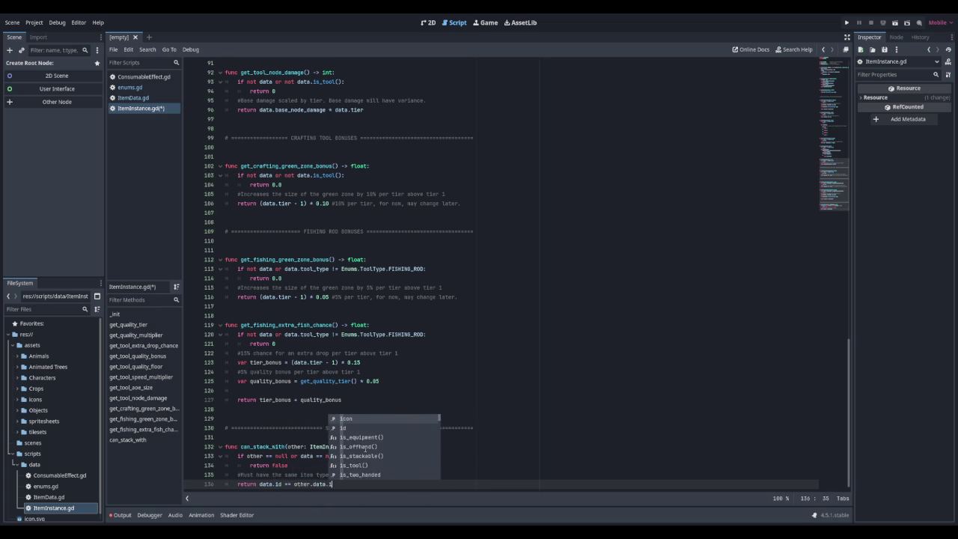
text(d and q)
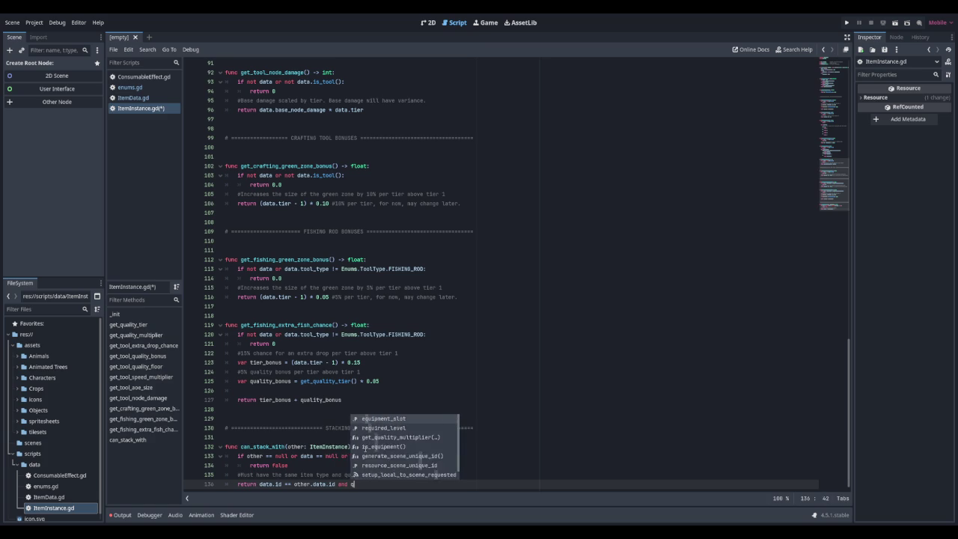
text(uality == )
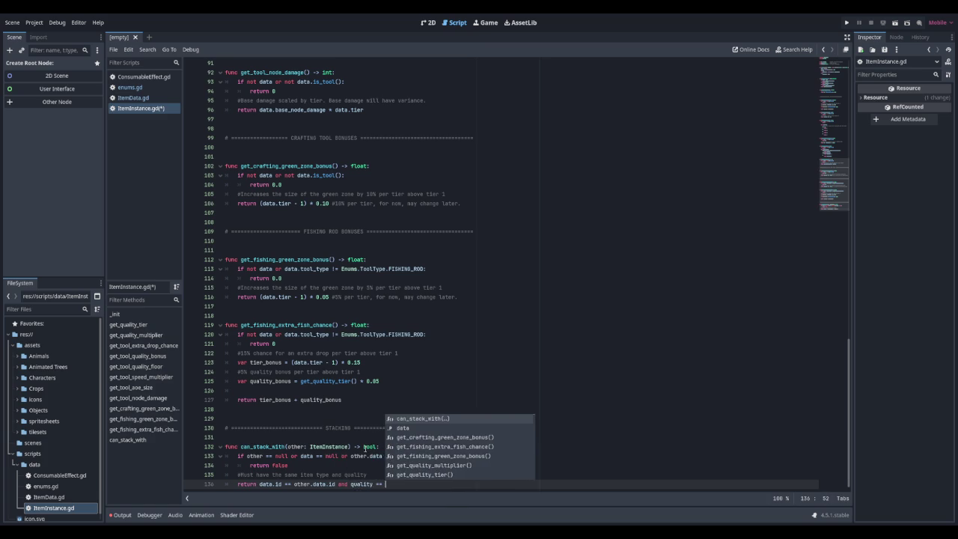
text(other.quali)
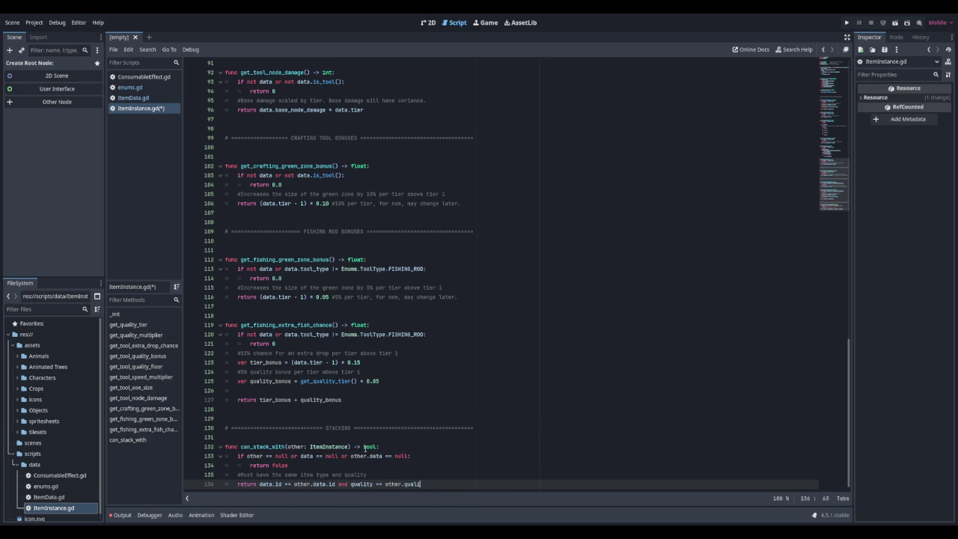
text(ty)
key(Escape)
Step: Begin the next function declaration, get_stack_space, below can_stack_with
key(Return)
key(Return)
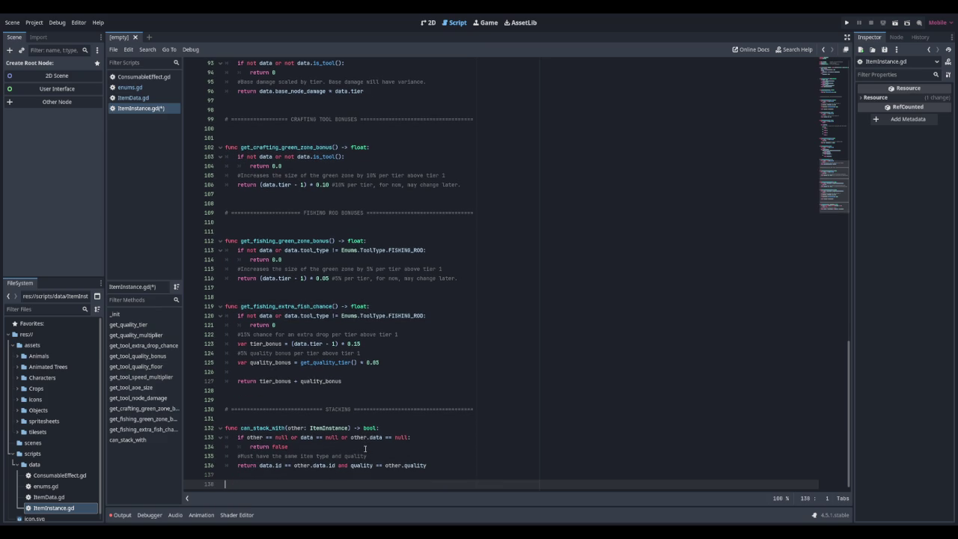
text(func )
text(get_stack_Sepc)
Step: Complete get_stack_space() -> int: comment, return 0 without data, else data.max_stack - stack_count
key(BackSpace)
key(BackSpace)
key(BackSpace)
text(space)
text(() -)
text(> int:)
key(Return)
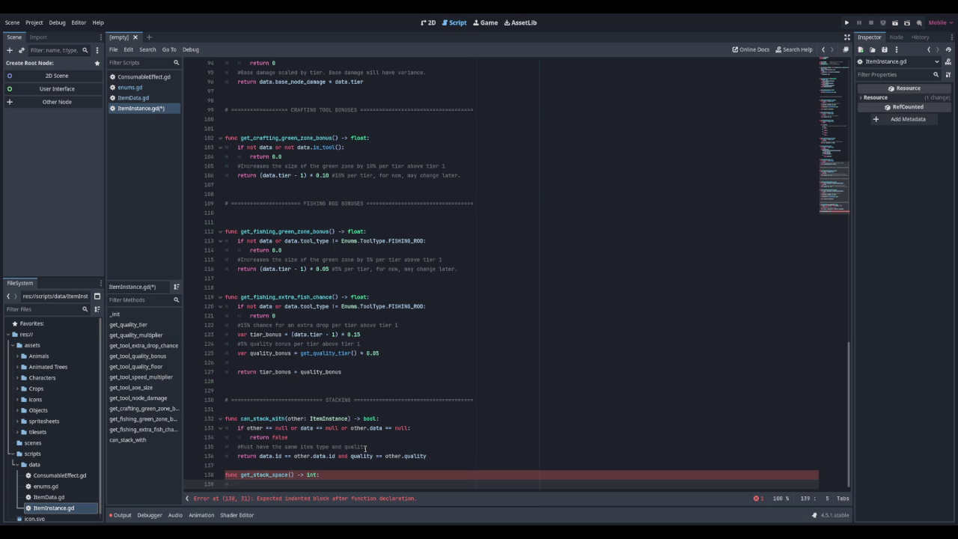
text(#How many more can )
text(fit in this stack)
text(?)
key(Return)
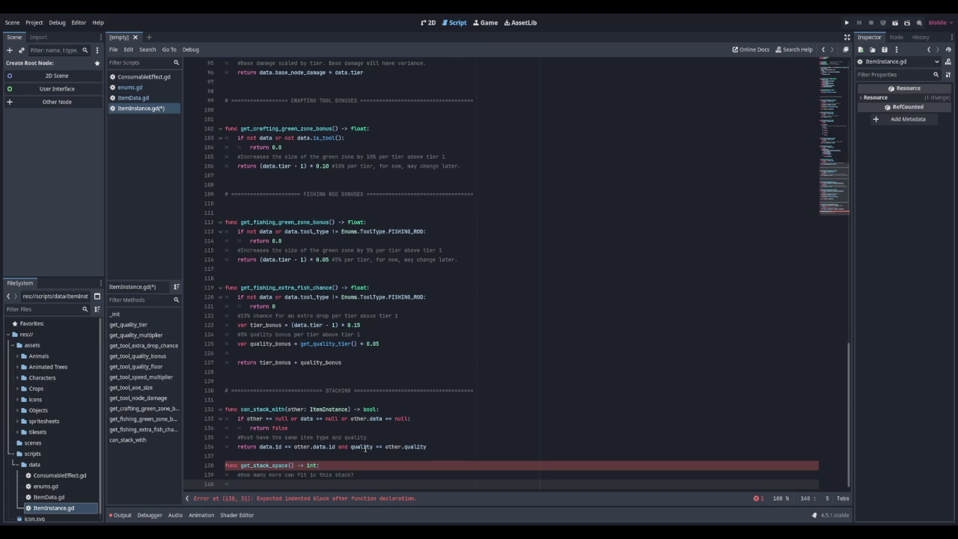
text(if not data:)
key(Return)
text(return 0)
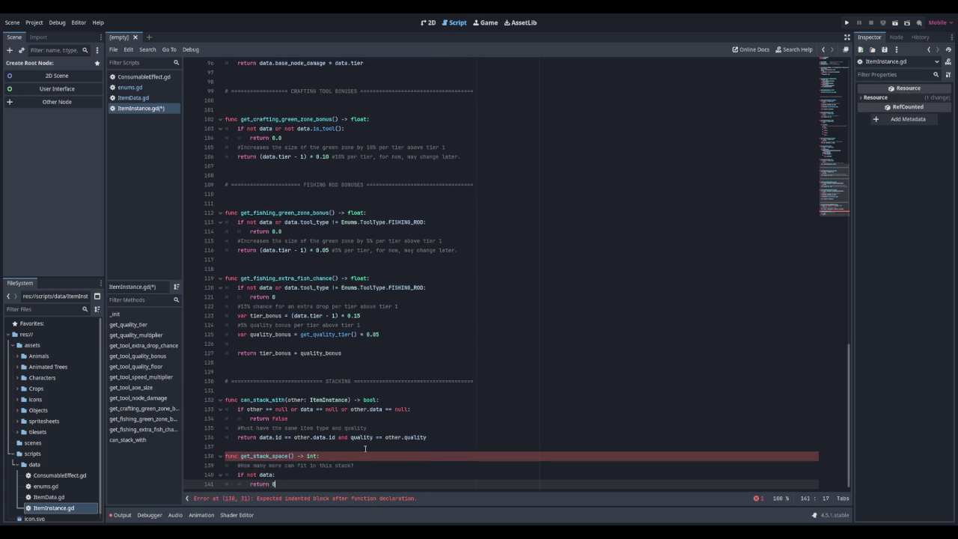
key(Return)
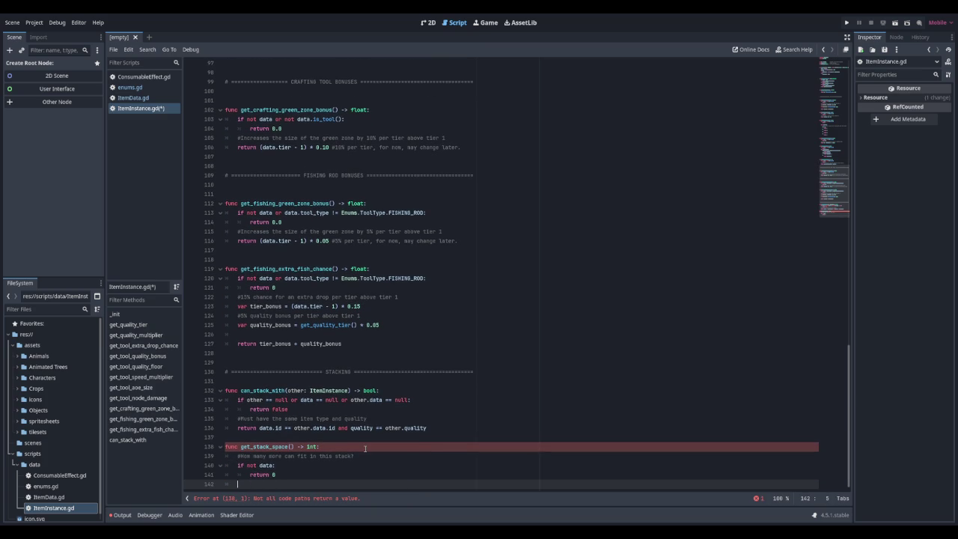
text(return data.max)
text(_stack)
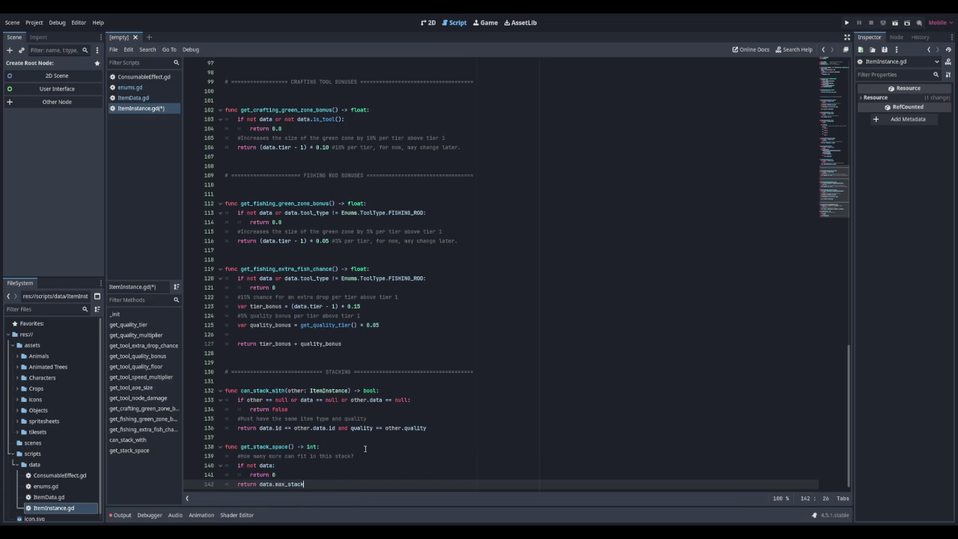
text( - stack)
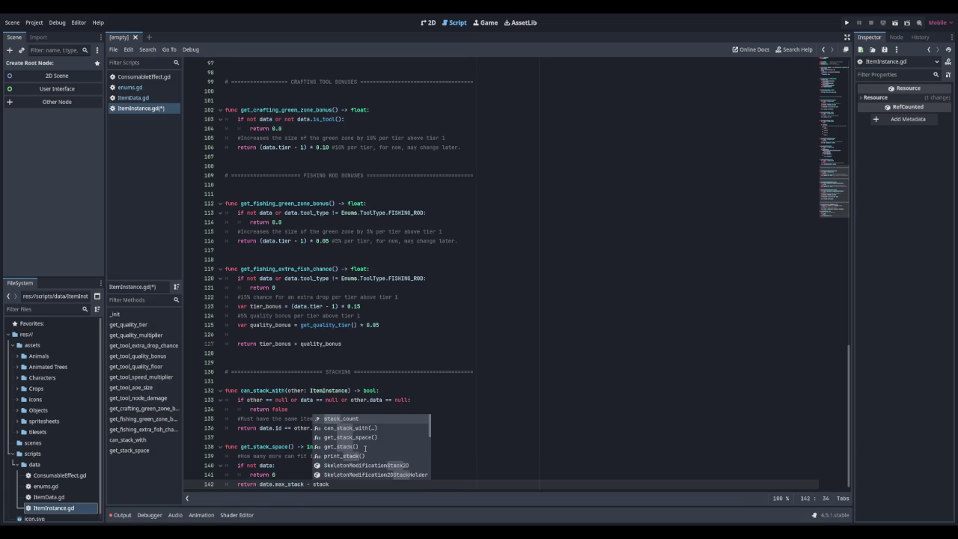
key(Return)
key(Return)
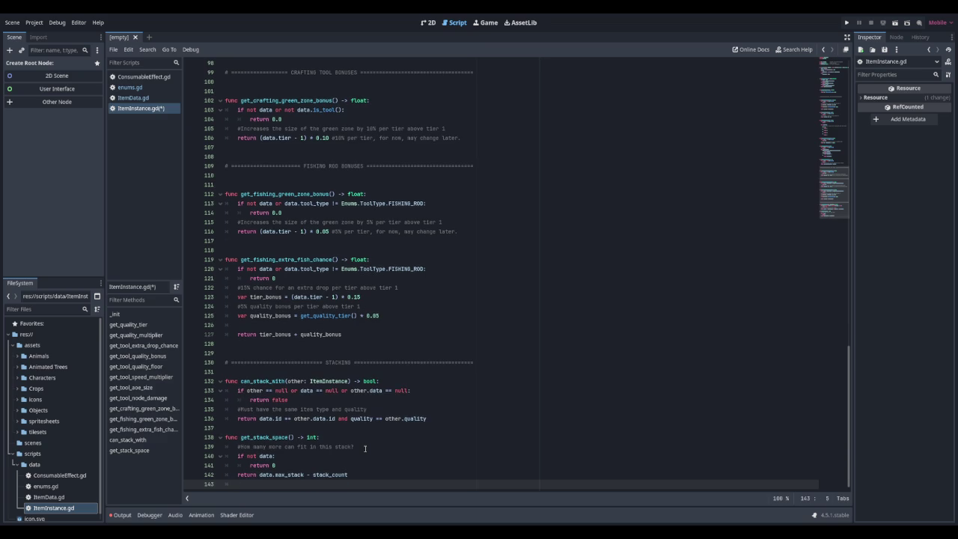
key(Return)
Step: Declare is_full_stack() -> bool with an 'if not data: return true' check
text(func)
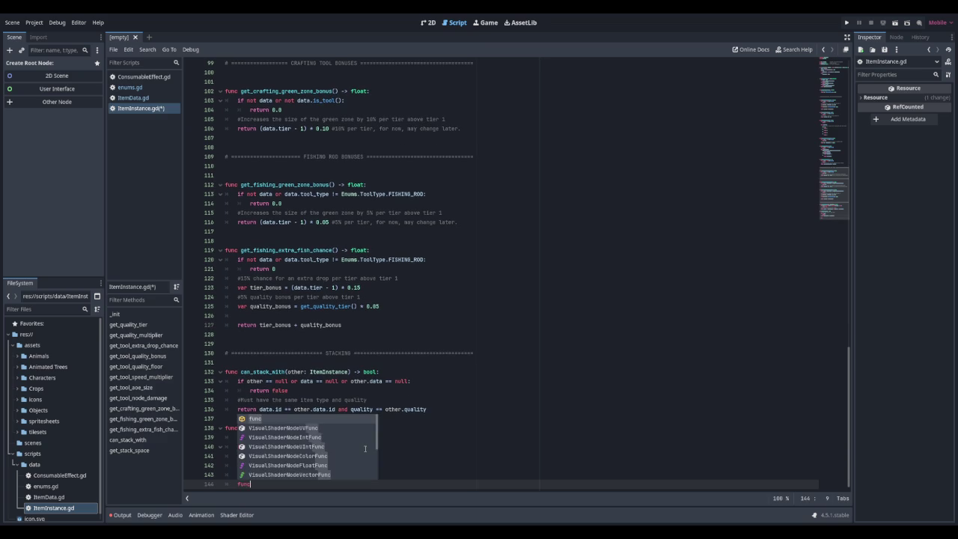
key(BackSpace)
key(BackSpace)
key(BackSpace)
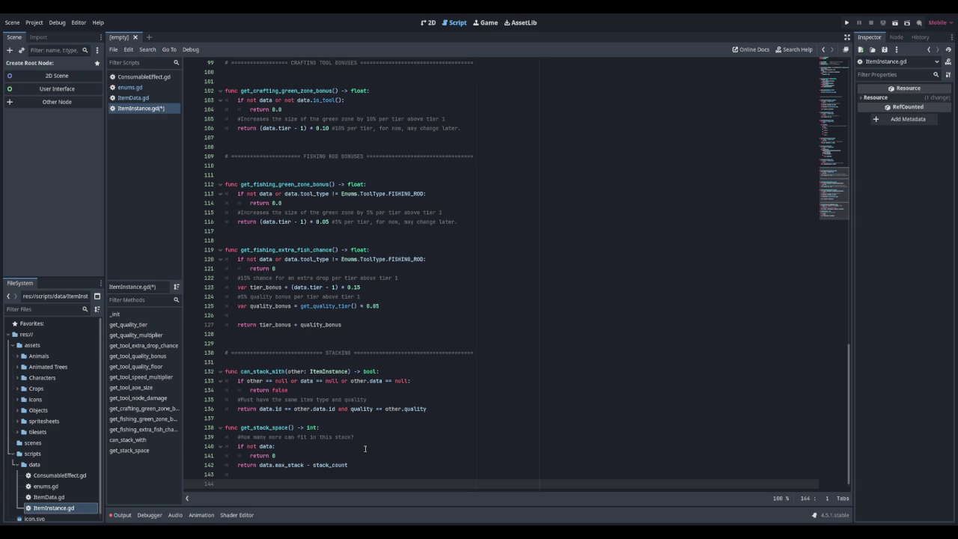
text(func )
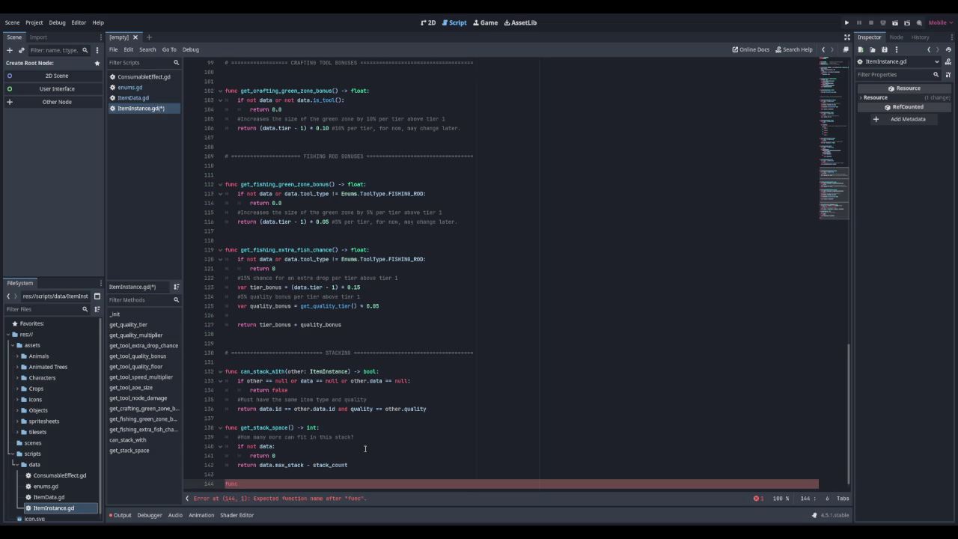
text(is_full_st)
text(ack() -)
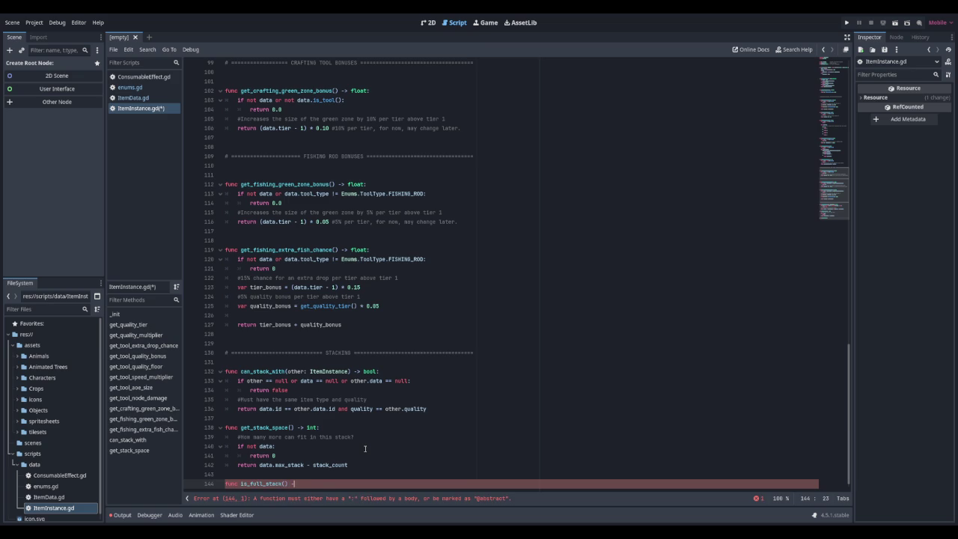
text(> bool:)
key(Return)
text(if )
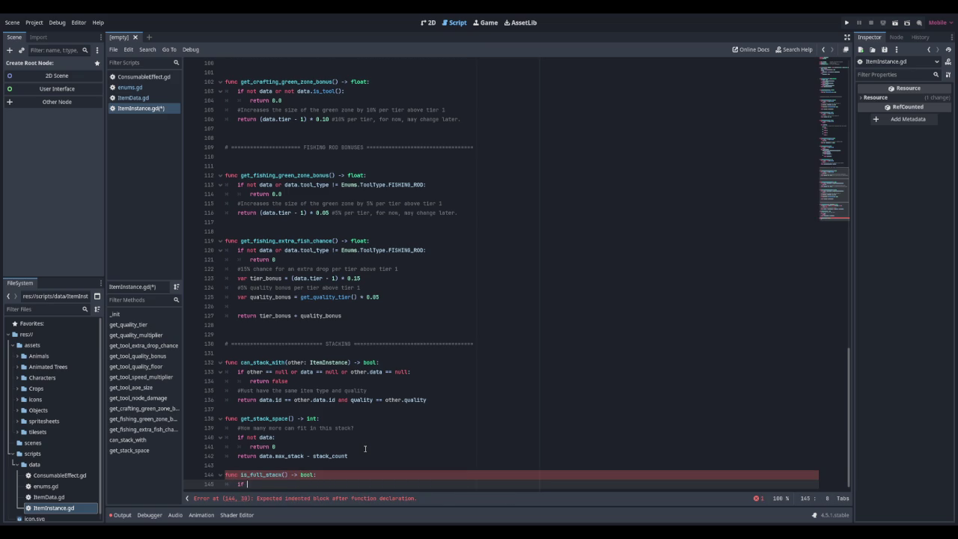
text(not data:)
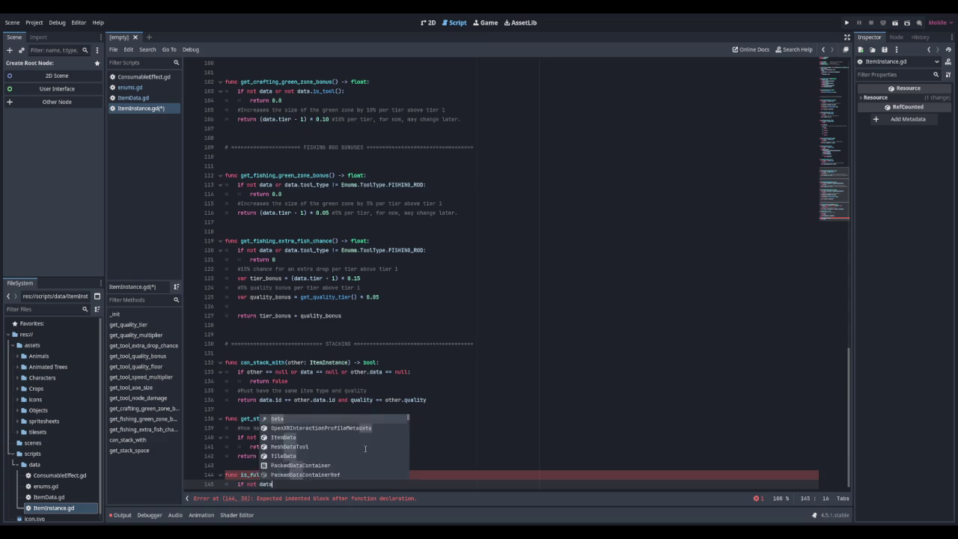
key(Return)
text(return true)
key(Return)
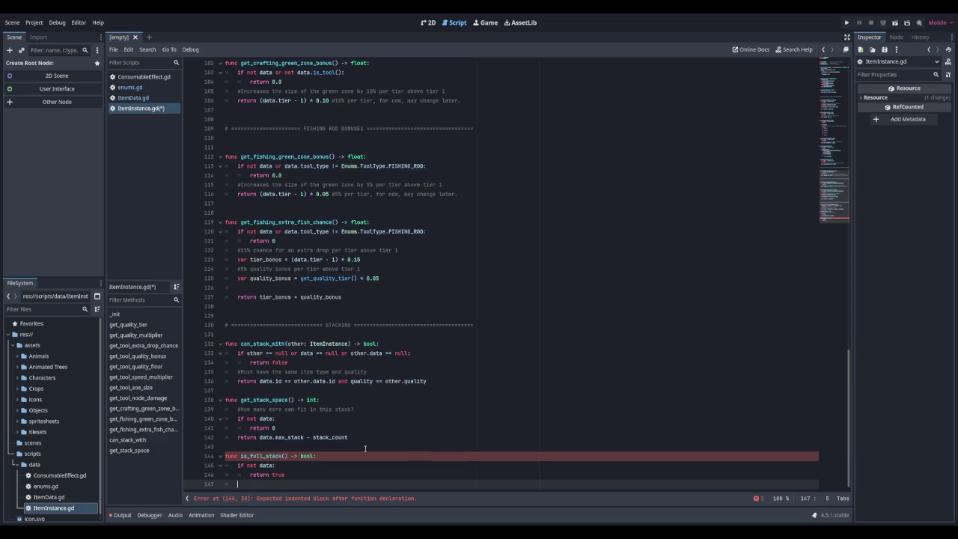
Step: Add the final line return stack_count >= data.max_stack
text(resutn)
key(BackSpace)
key(BackSpace)
key(BackSpace)
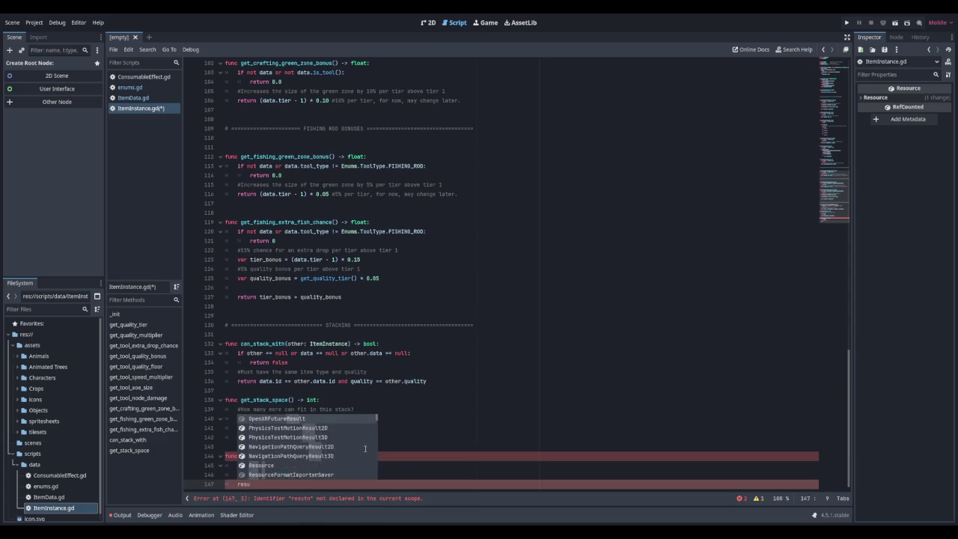
text(turn stack)
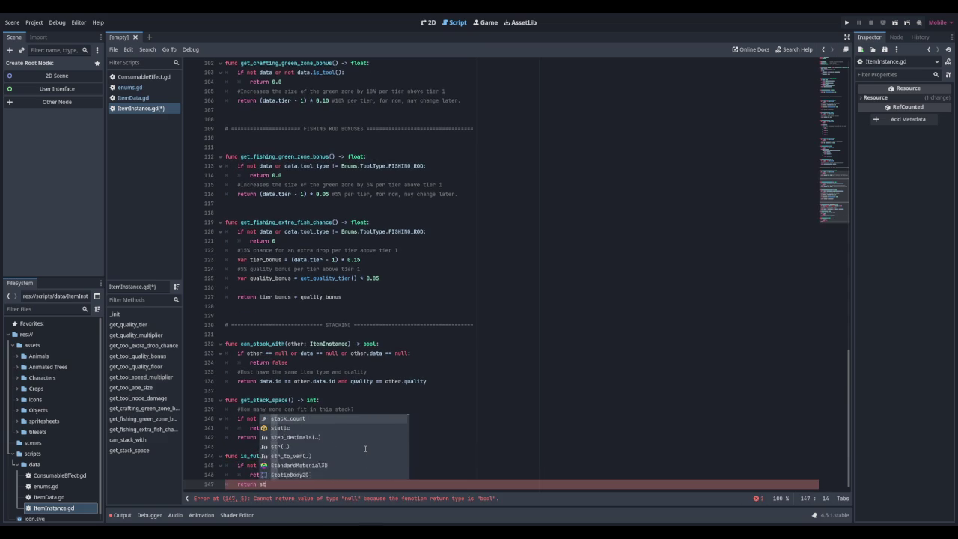
key(Return)
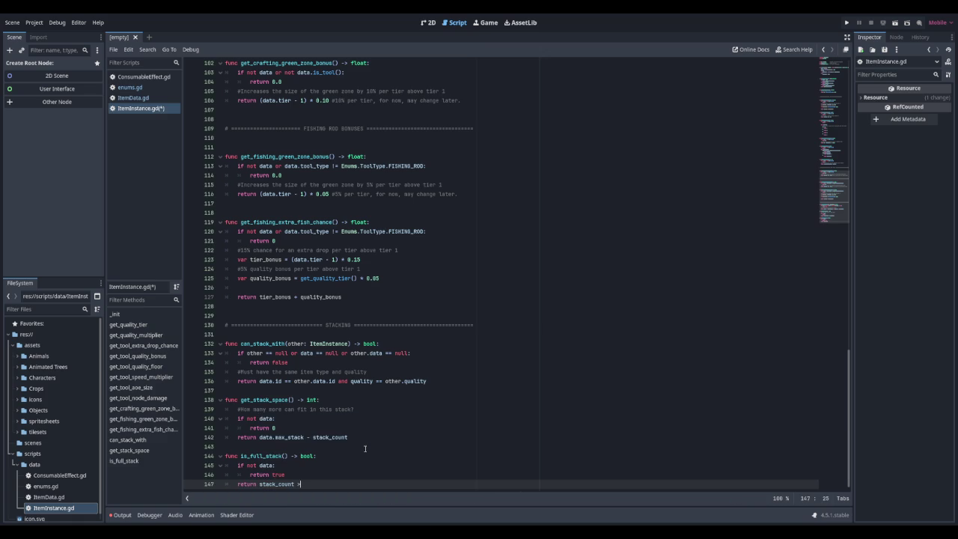
text(= data.max)
key(Return)
key(Return)
key(Return)
Step: Declare func add_to_stack(amount: int) -> int below is_full_stack
text(func add_to_astack())
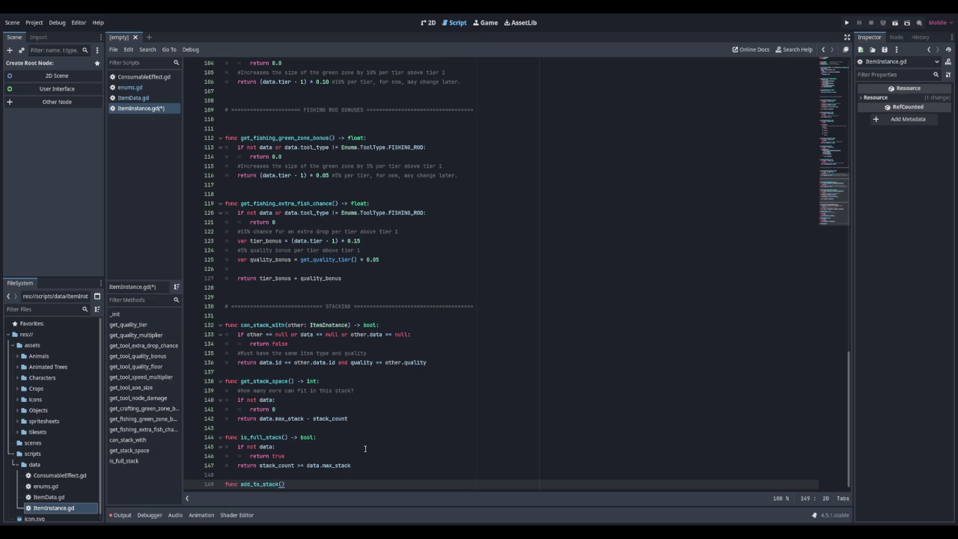
text(amount)
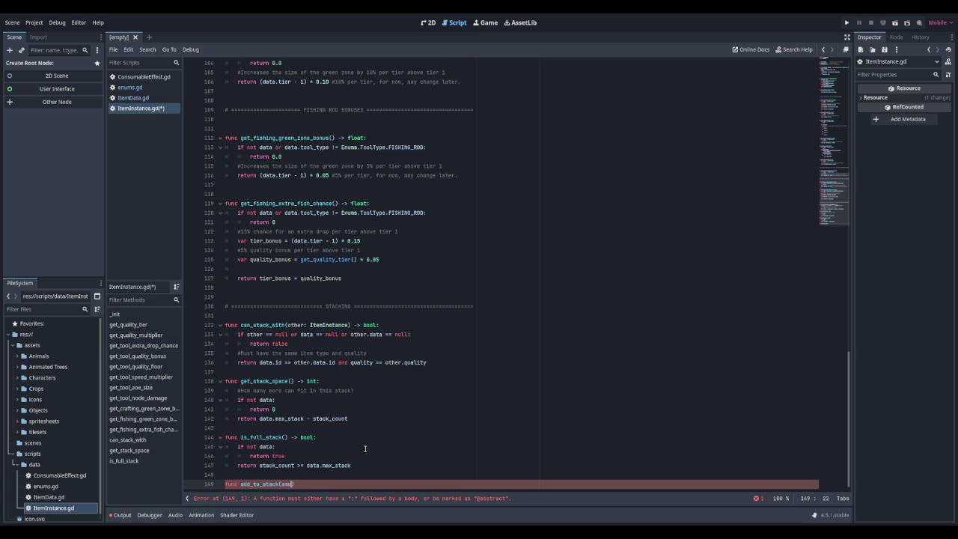
text(: int)
text() int)
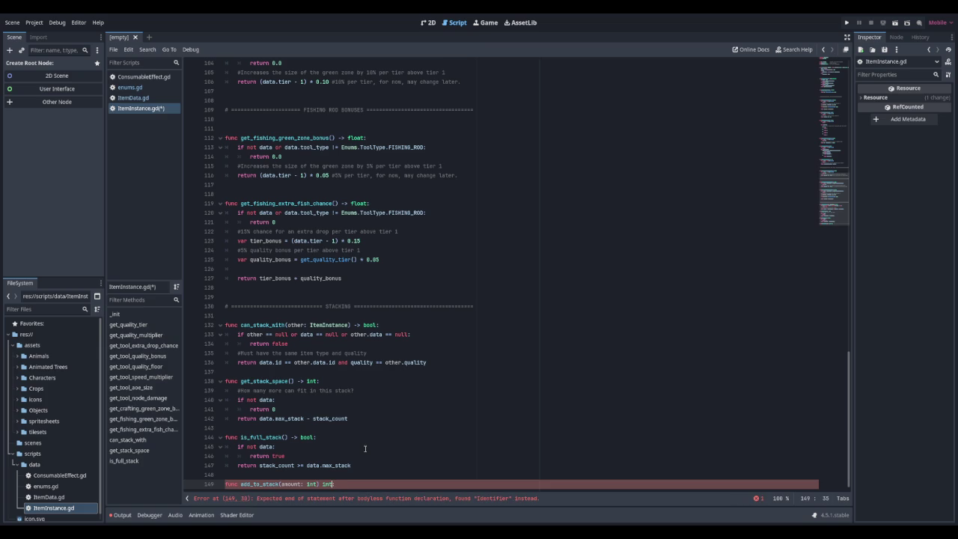
text(->)
key(End)
key(Return)
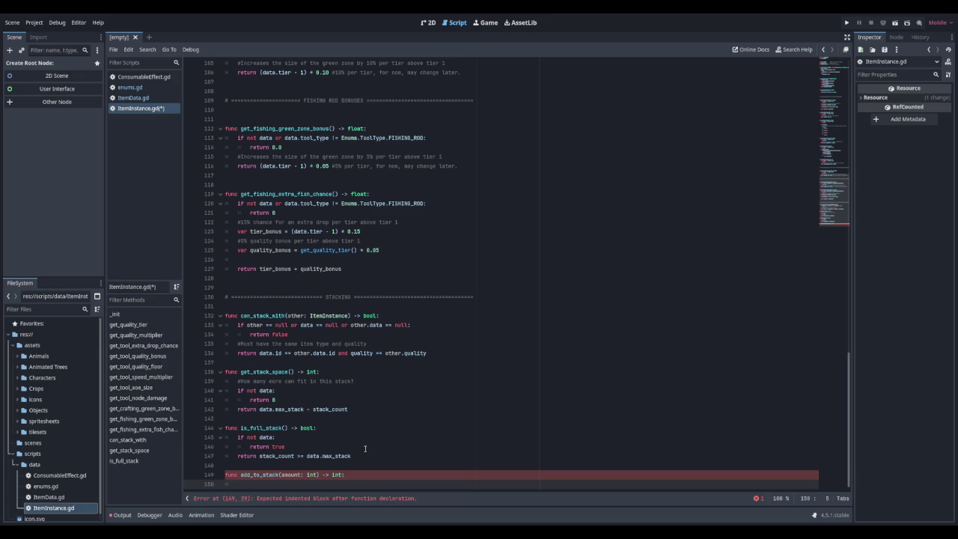
Step: Add a comment saying the function returns how many are left
text(Reutnr)
key(BackSpace)
key(BackSpace)
key(BackSpace)
text(turns hjoe)
key(BackSpace)
key(BackSpace)
key(BackSpace)
text(ow m)
text(anyh)
text(re left)
key(Return)
Step: Add an 'if not data:' check that returns amount early
text(return)
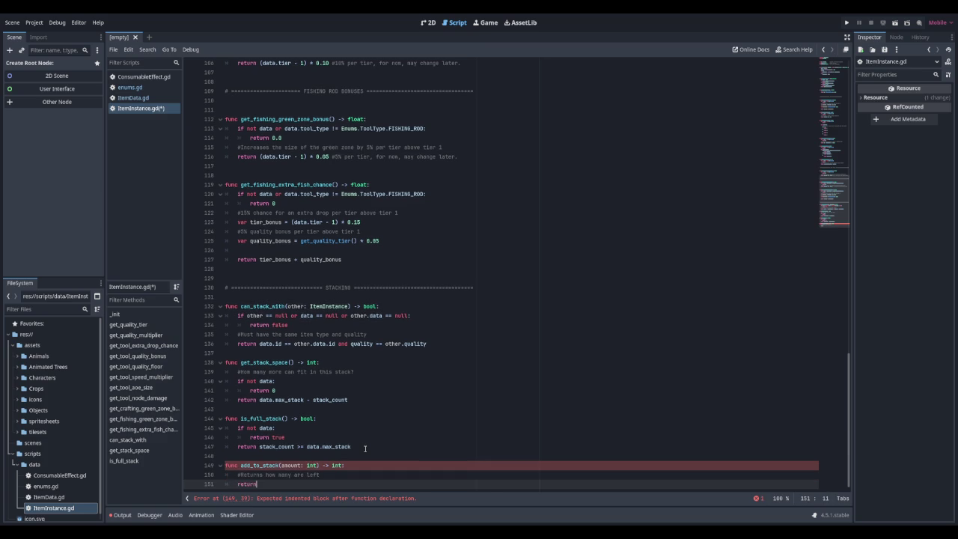
key(BackSpace)
key(BackSpace)
key(BackSpace)
text(if not data)
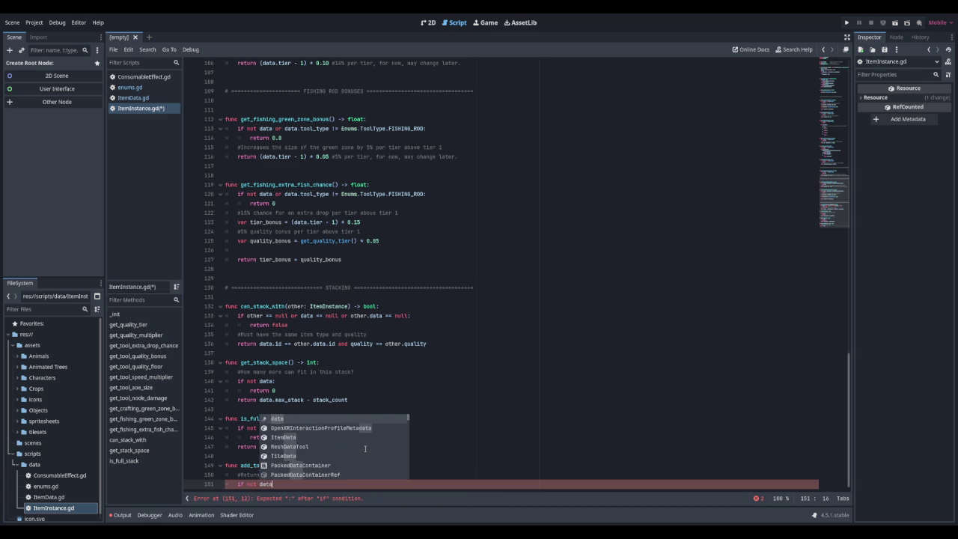
text(:)
key(Return)
text(retu)
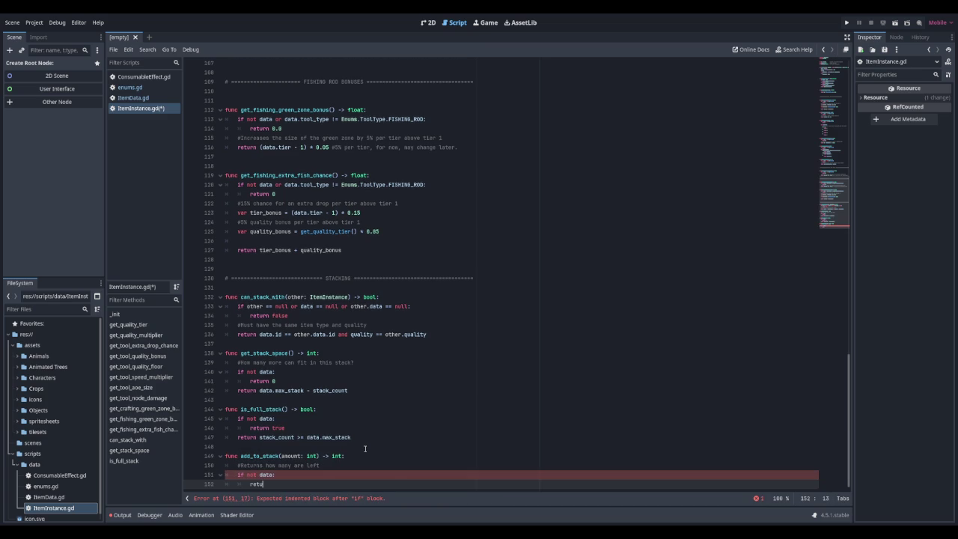
text(rn amount)
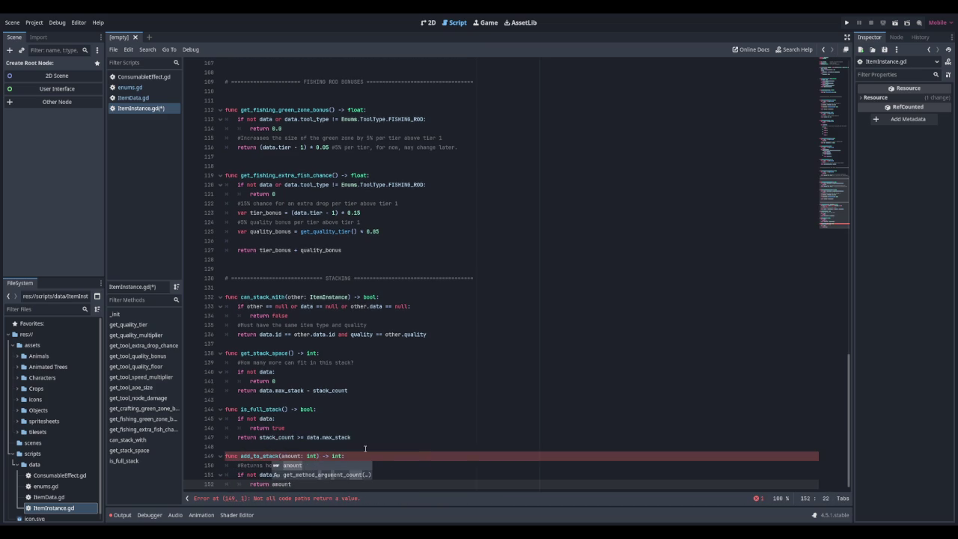
key(BackSpace)
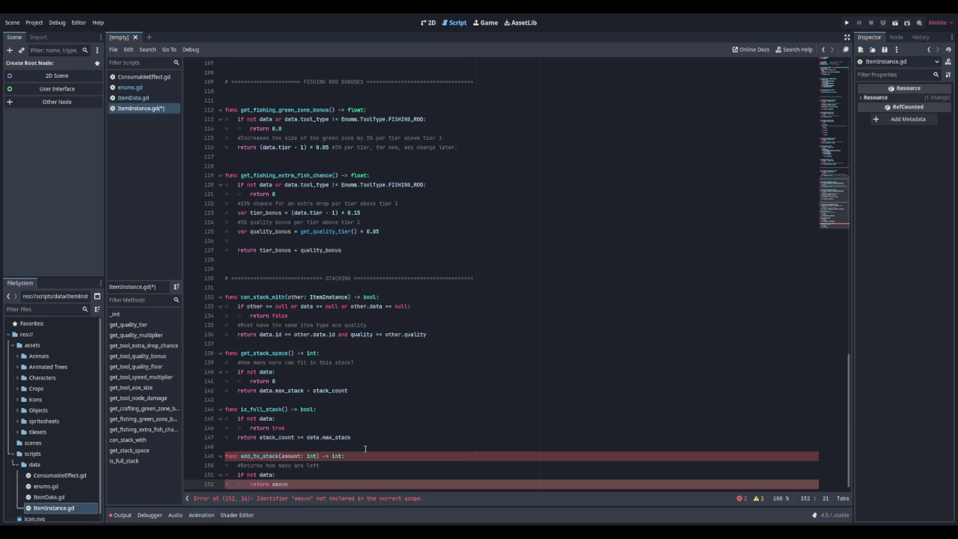
key(Return)
Step: Store get_stack_space() in a var named space
text(vca)
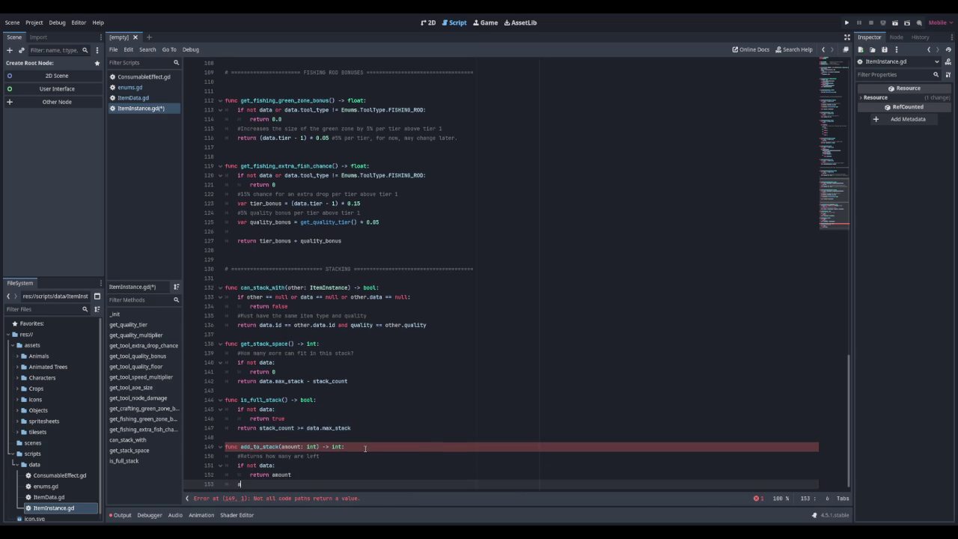
key(BackSpace)
key(BackSpace)
text(ar space)
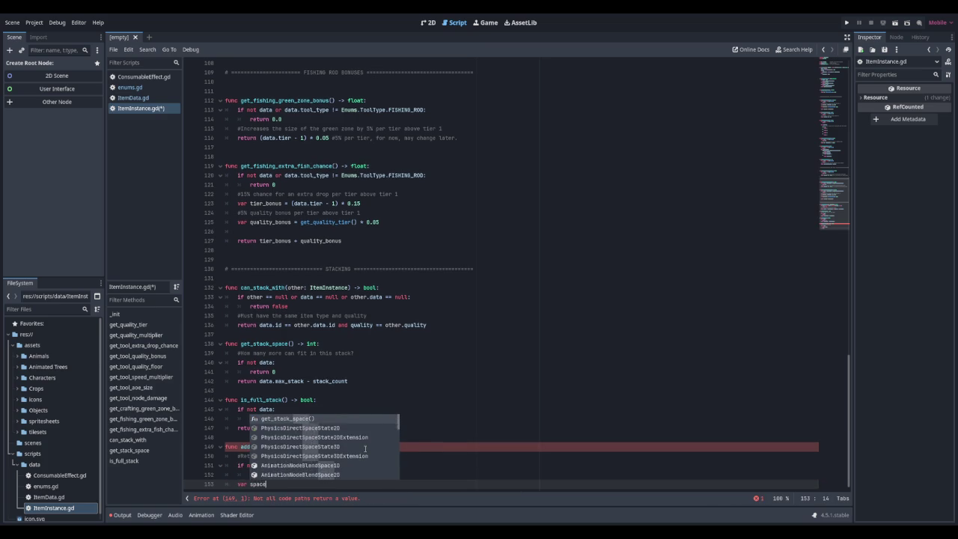
key(Return)
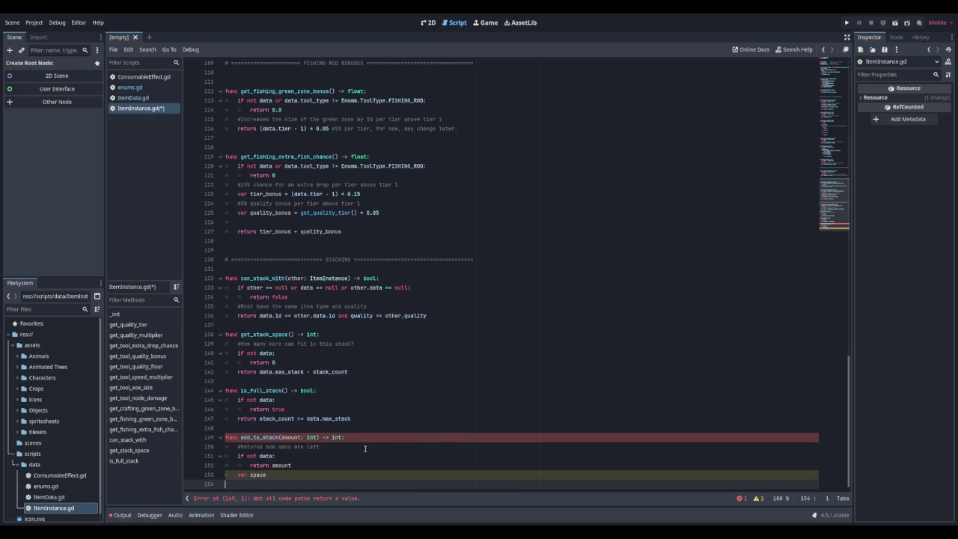
key(BackSpace)
text(gets_)
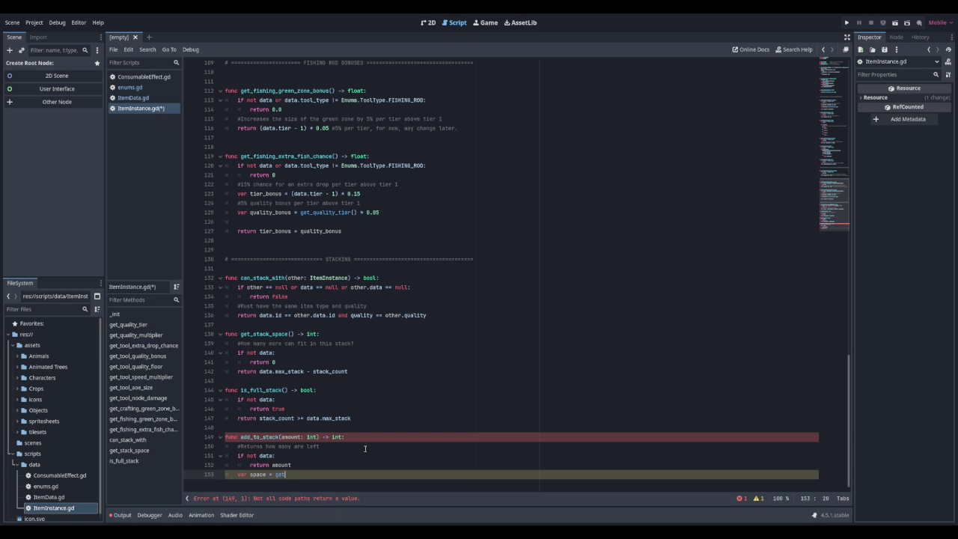
key(Return)
key(Return)
Step: Compute var to_add = mini(amount, space) and add it to stack_count
text(v)
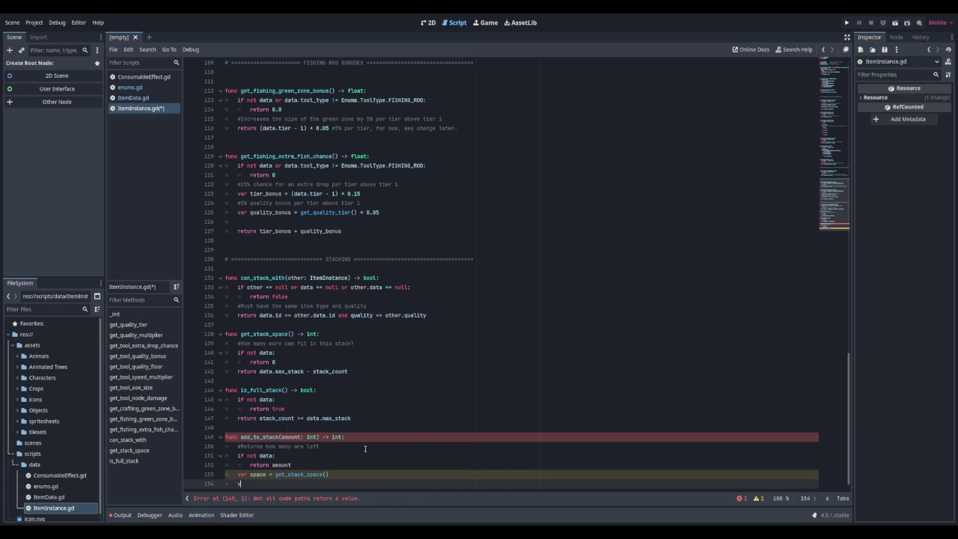
text(ar to_add = )
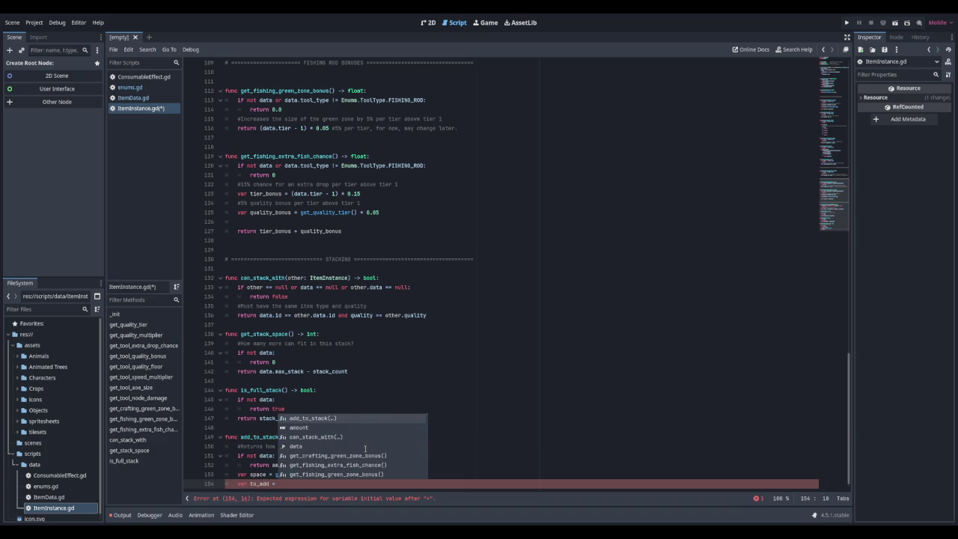
text(mini)
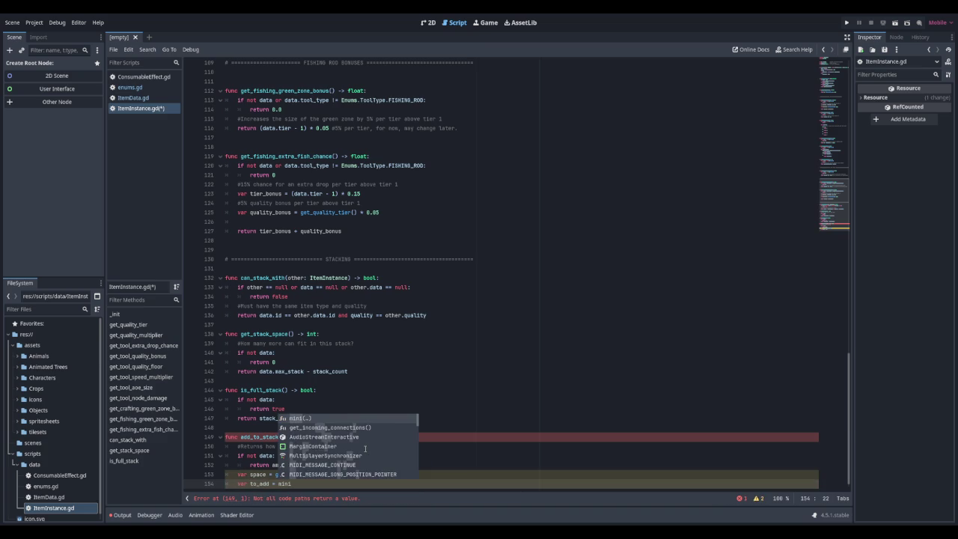
text((amount, space)
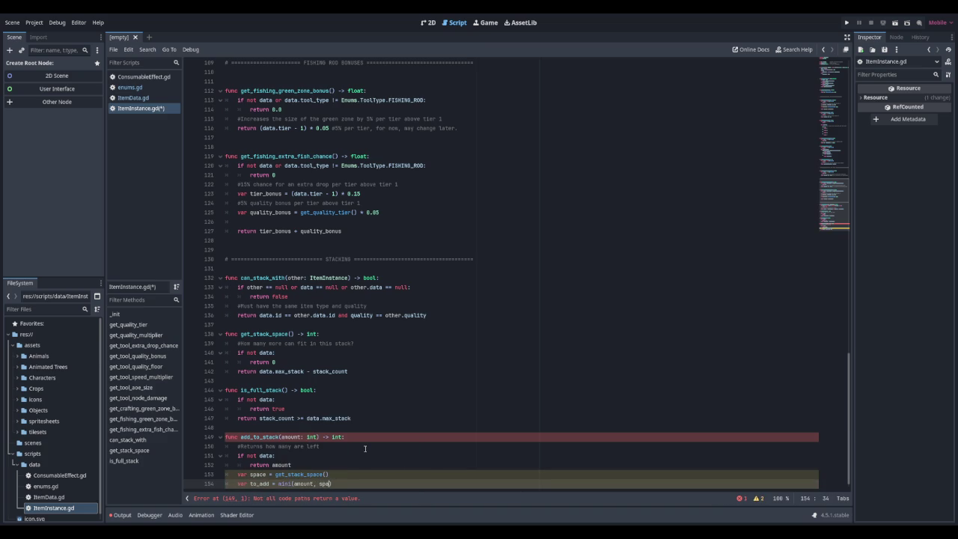
key(Escape)
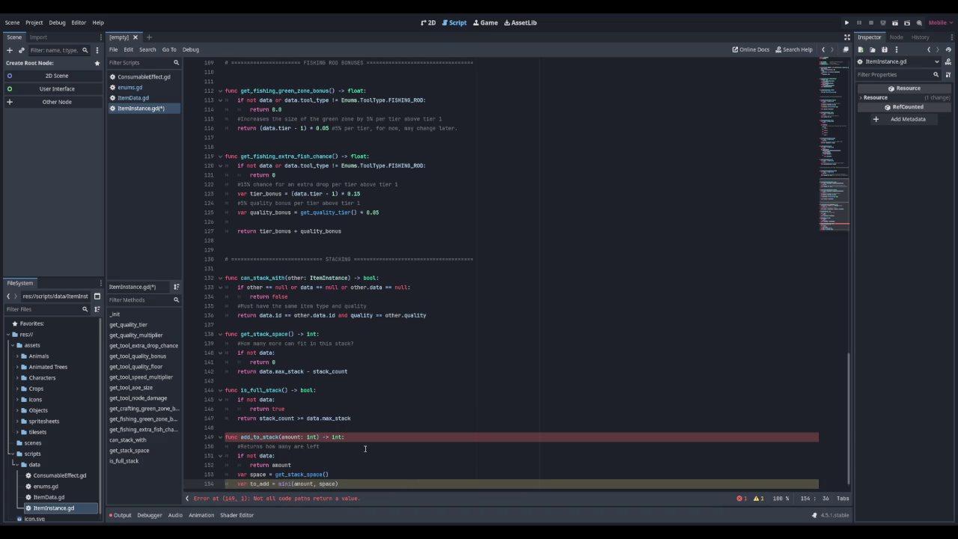
key(Return)
text(stack)
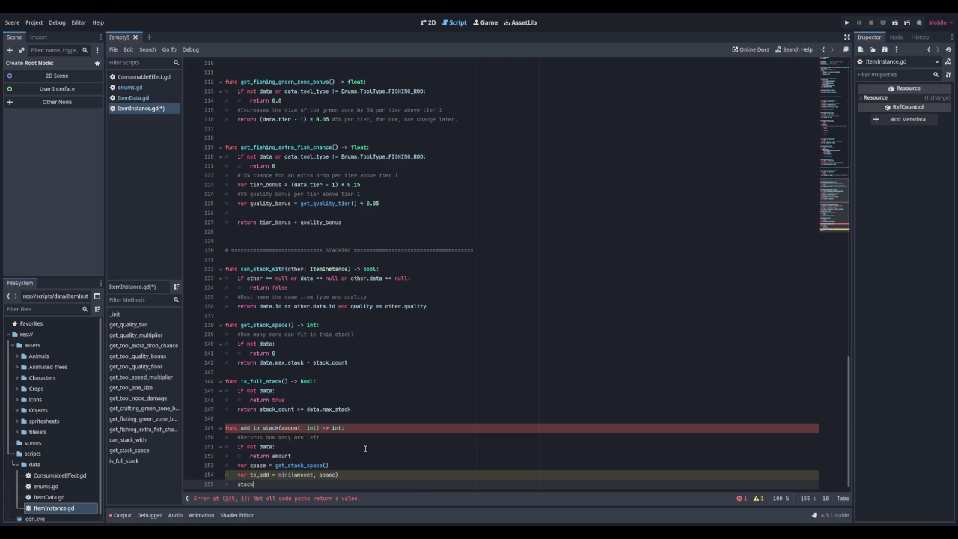
key(Return)
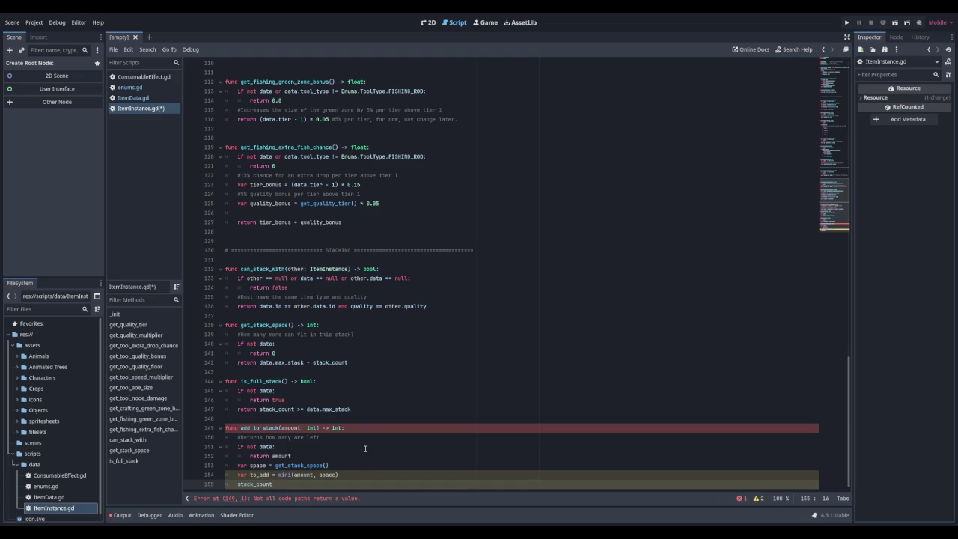
text(to_)
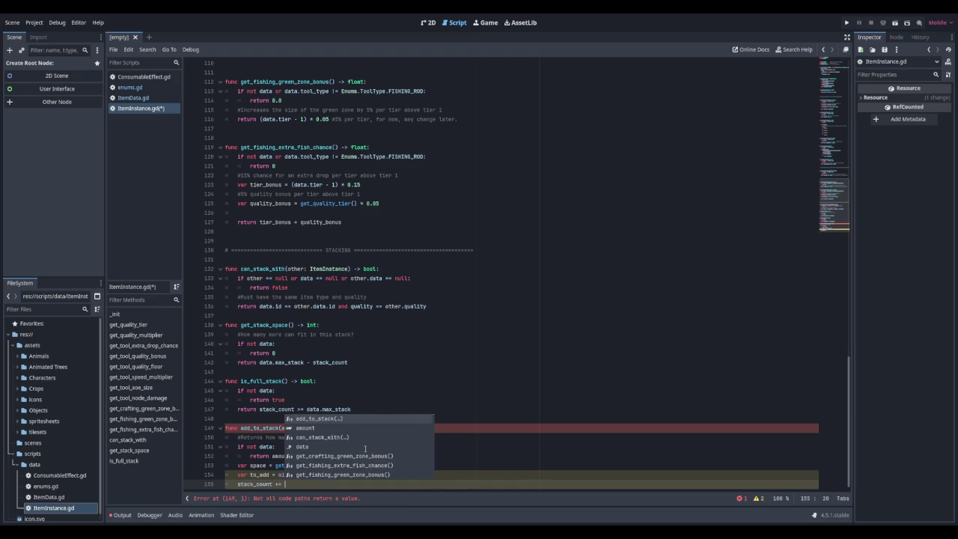
key(Return)
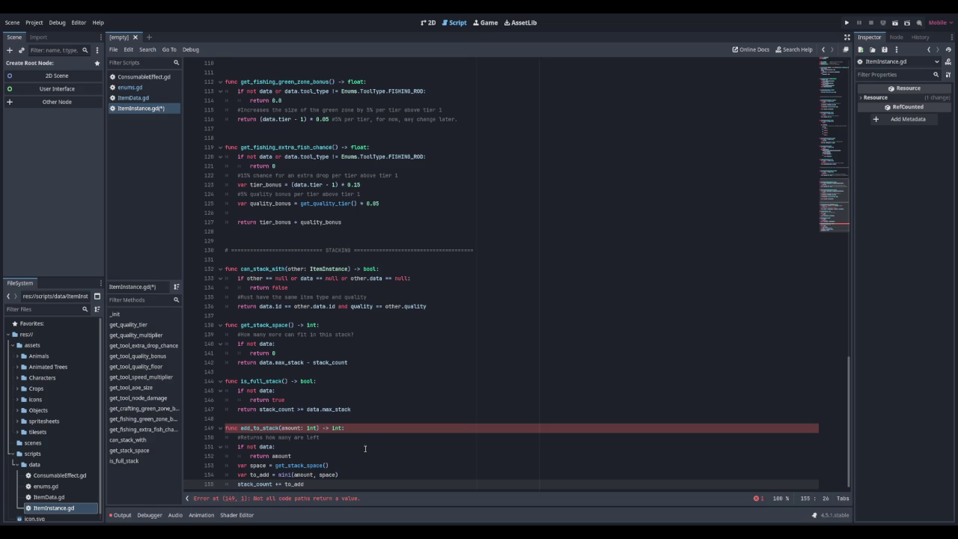
Step: Return amount - to_add, then begin the remove_from_stack(amount: int) header
key(Return)
key(Return)
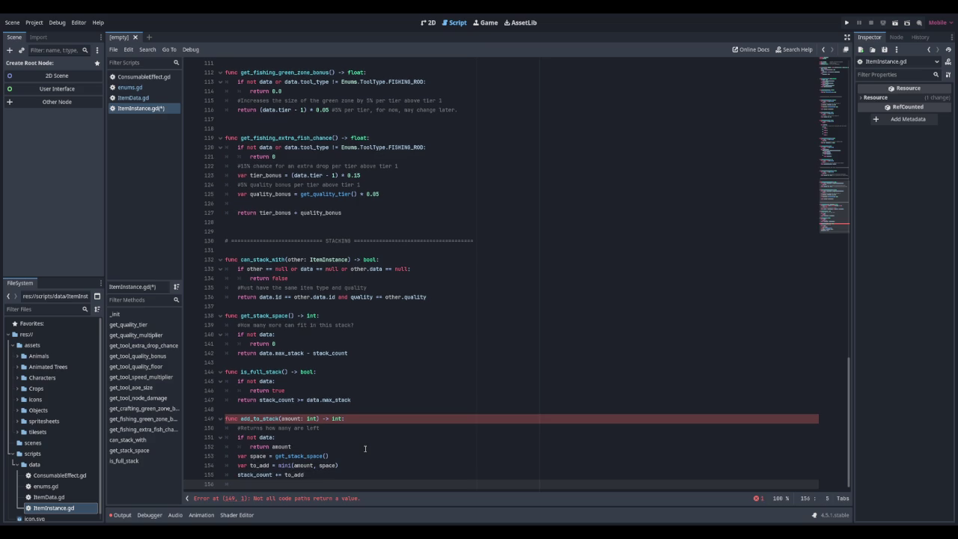
text(return a)
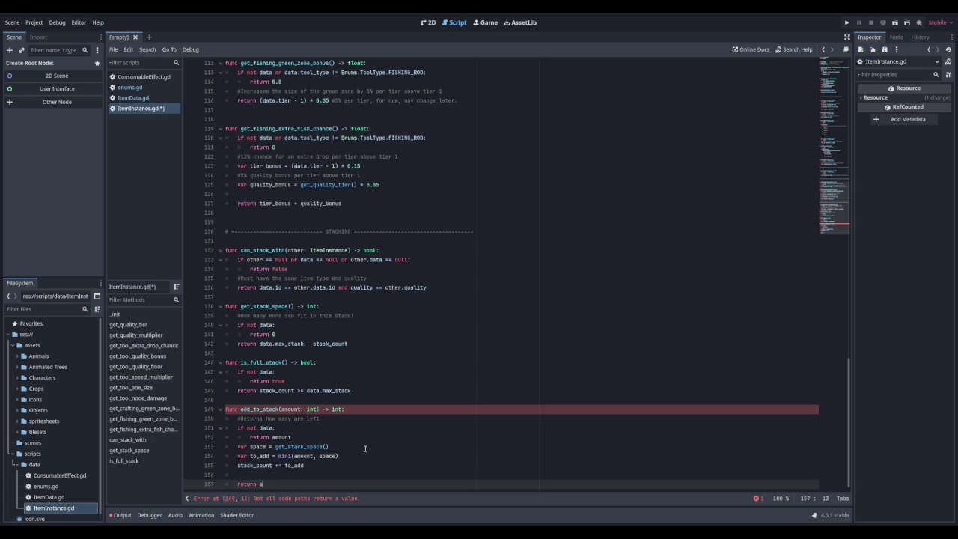
text(mount - to_add)
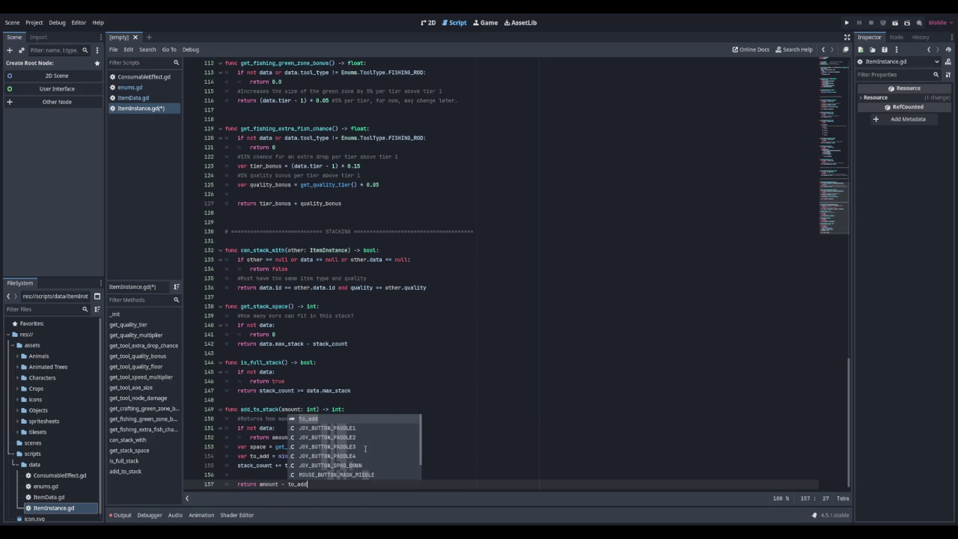
key(Escape)
key(Return)
key(Return)
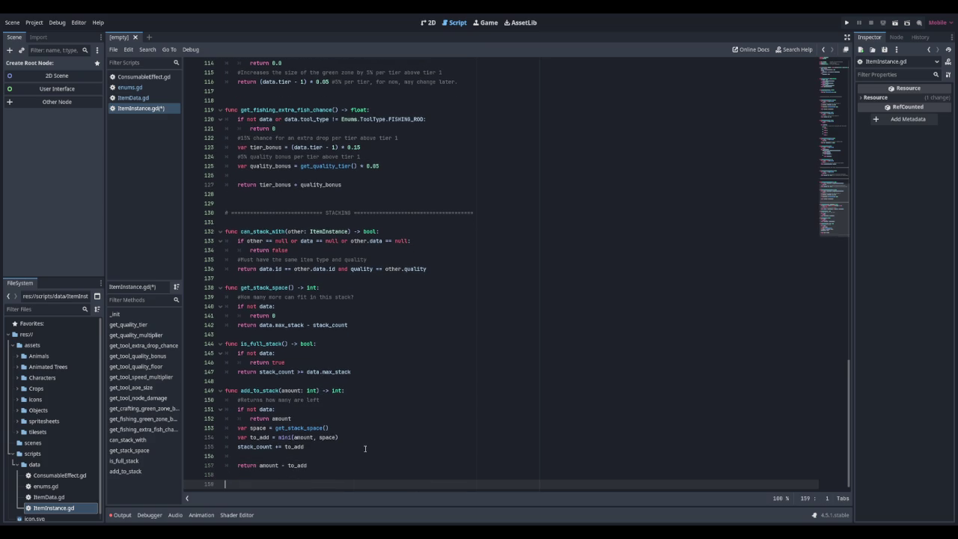
text(func remove)
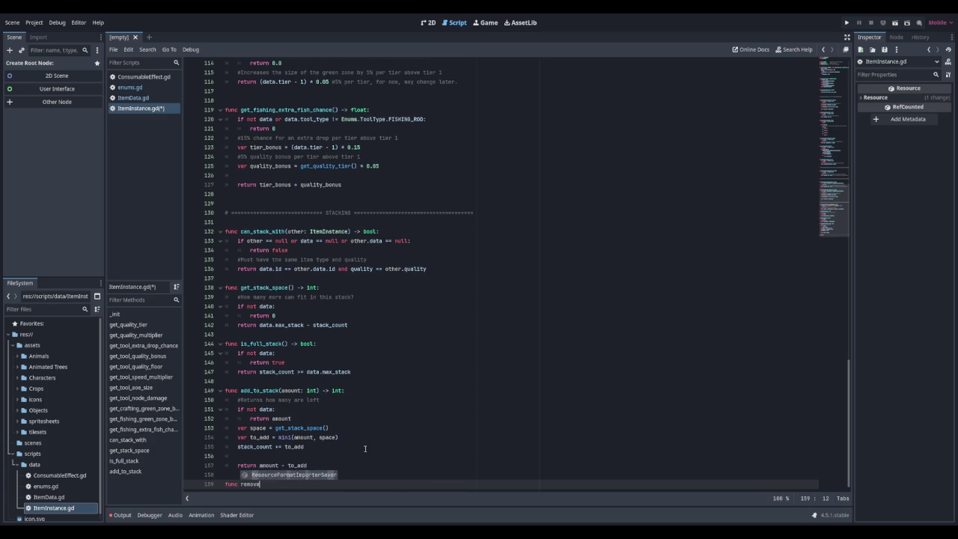
text(_from_)
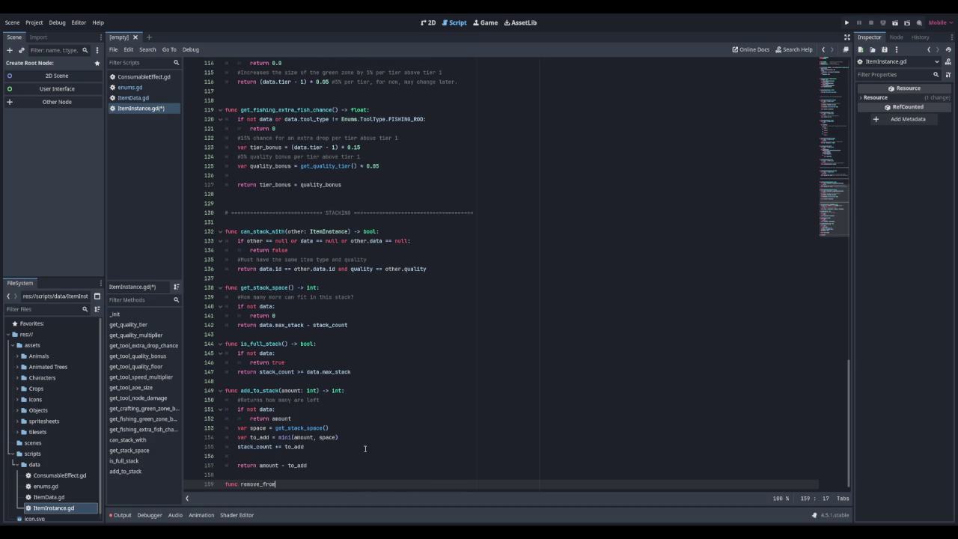
text(stack)
text((amount)
text(: int) ->)
Step: Finish the remove_from_stack header returning int, with a 'Returns the actual amount removed' comment
text(int:)
key(Return)
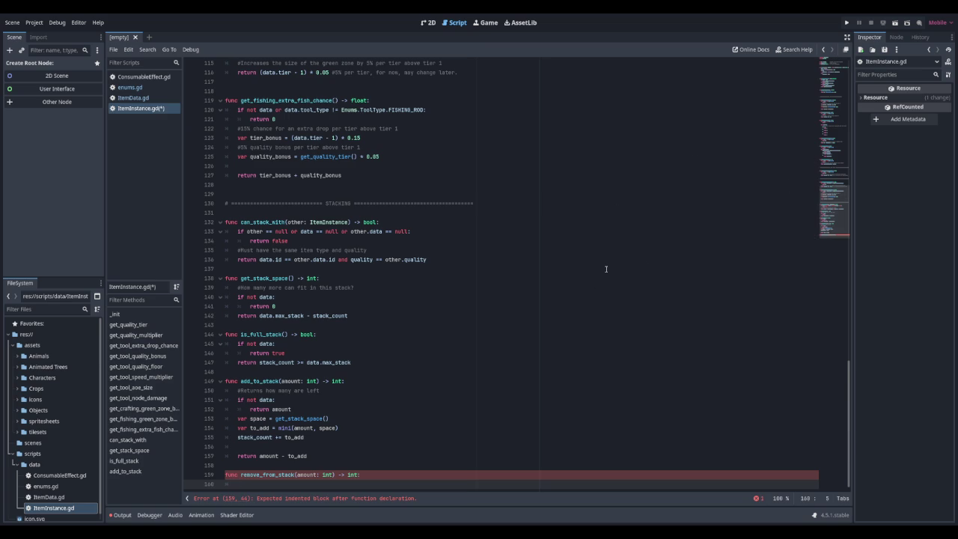
text(i)
text(Reutrns)
key(BackSpace)
key(BackSpace)
key(BackSpace)
text(turns the actual amount )
text(removed)
key(Return)
Step: Set to_remove = mini(amount, stack_count), subtract it from stack_count, and return to_remove
text(v)
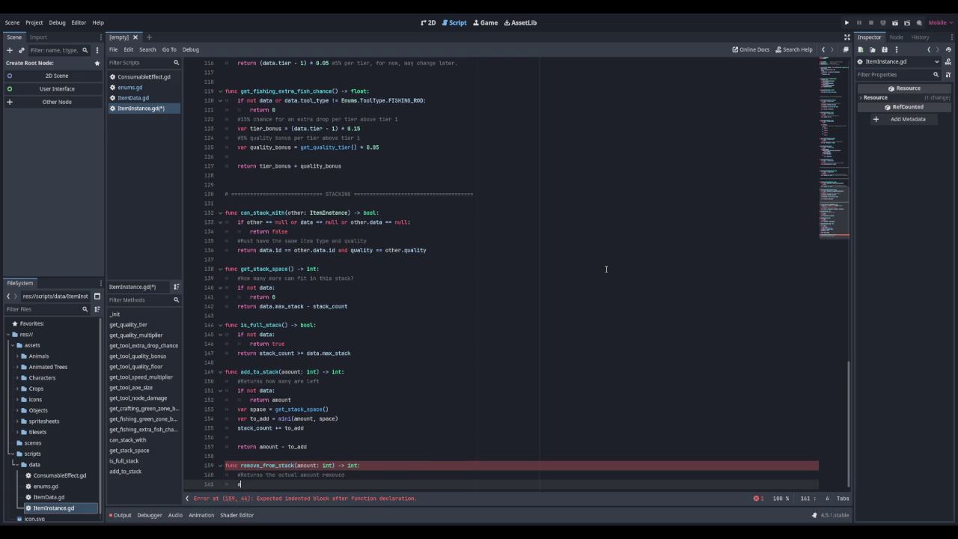
text(ar to_remove =)
text( mini)
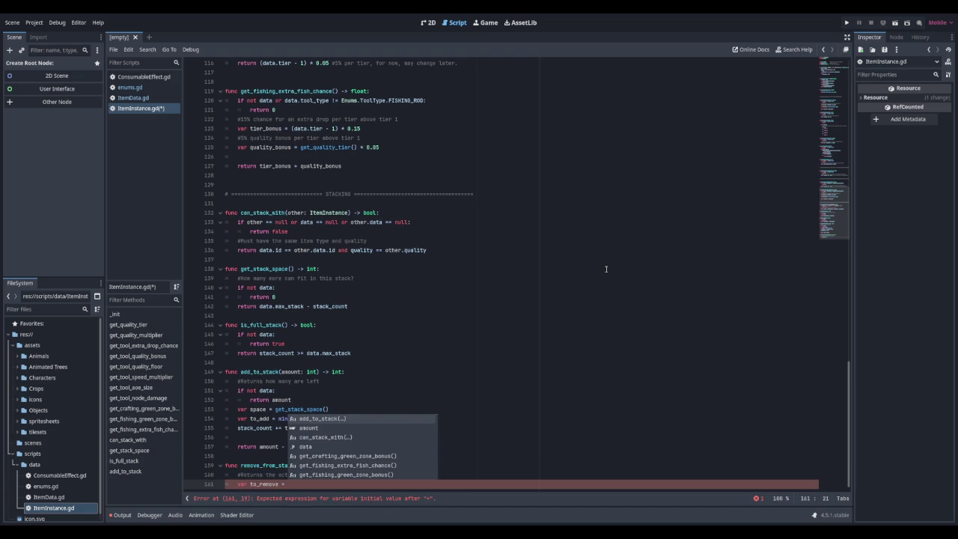
text((a)
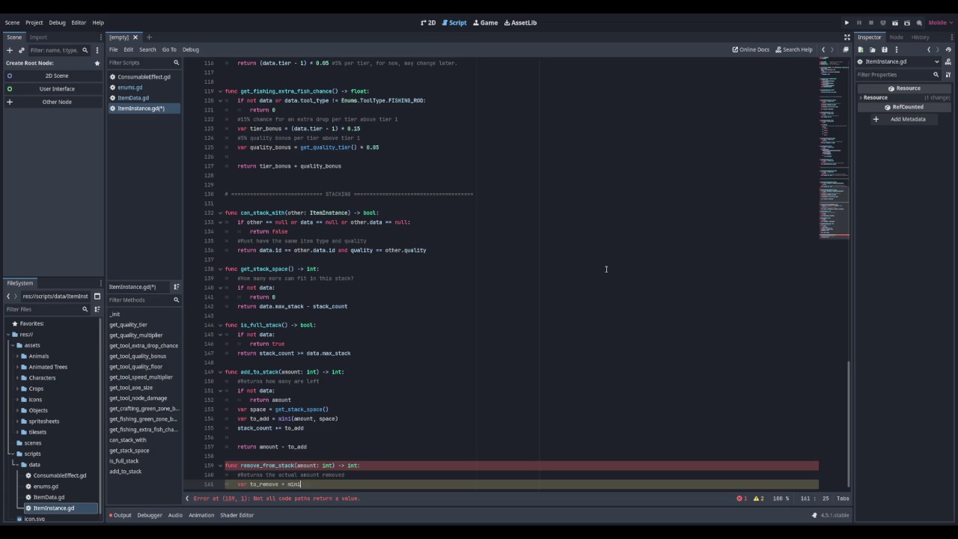
text(mount, stack_count)
key(Return)
text(stack)
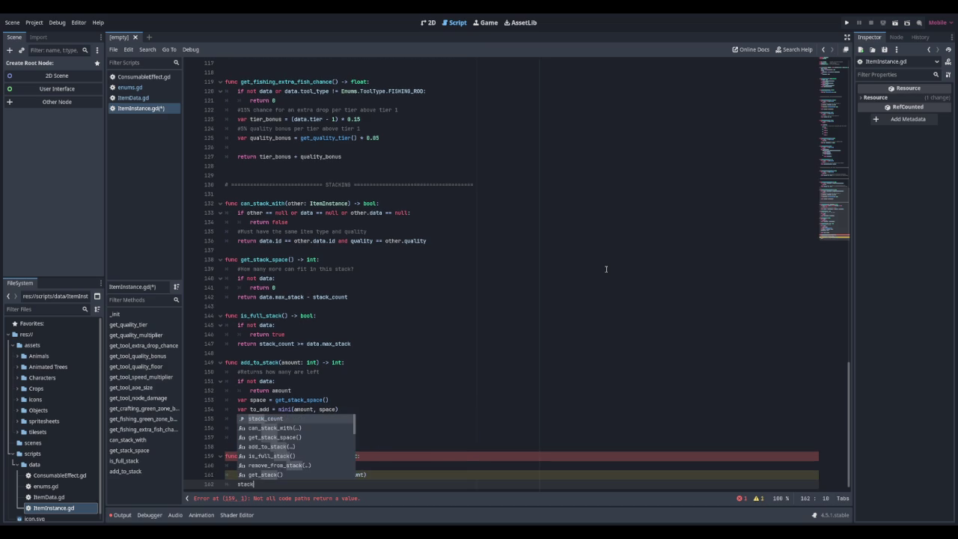
text(_count-=)
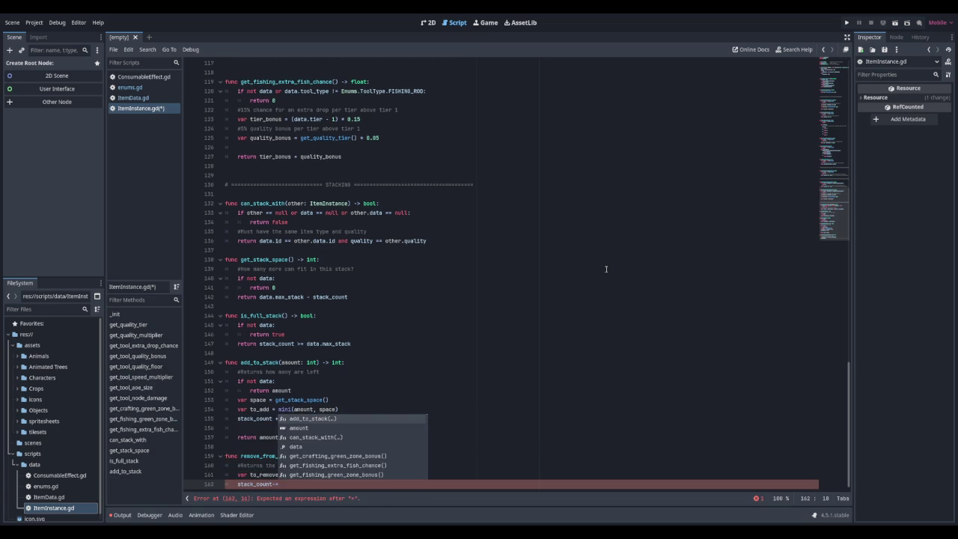
key(Left)
key(Left)
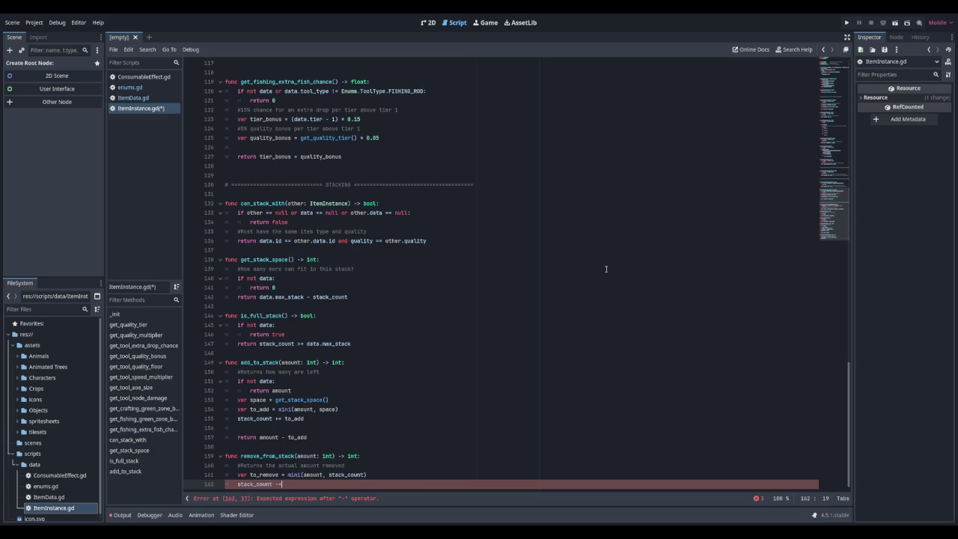
key(BackSpace)
text(= to_remove)
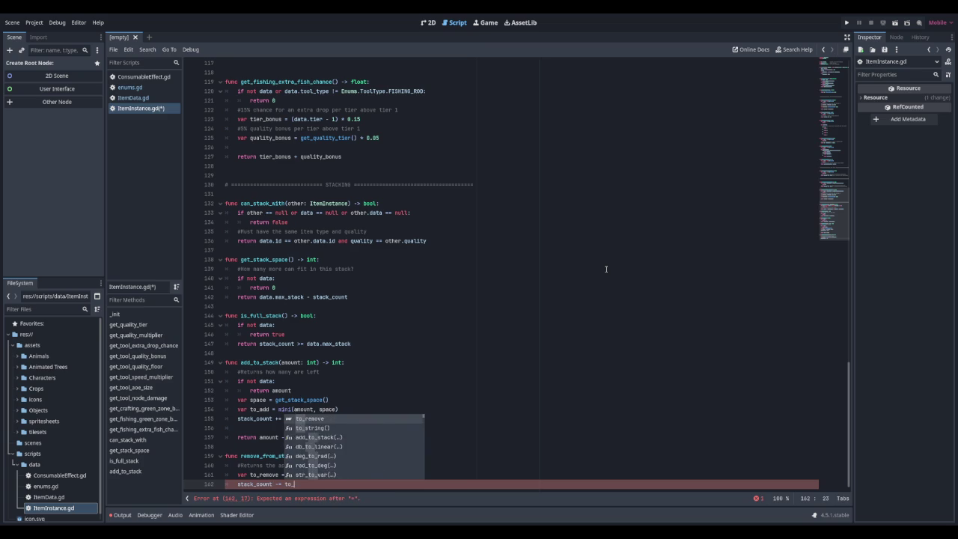
key(Return)
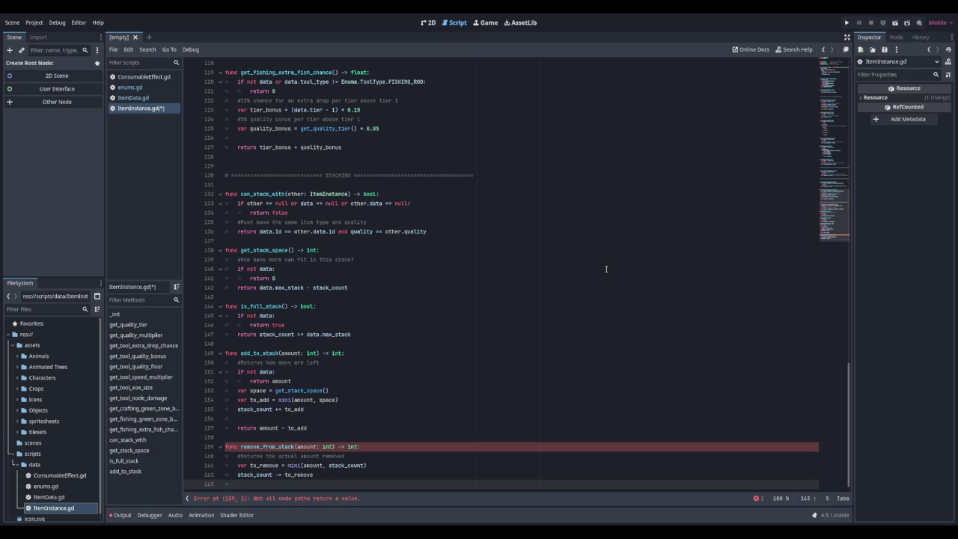
text(return to_)
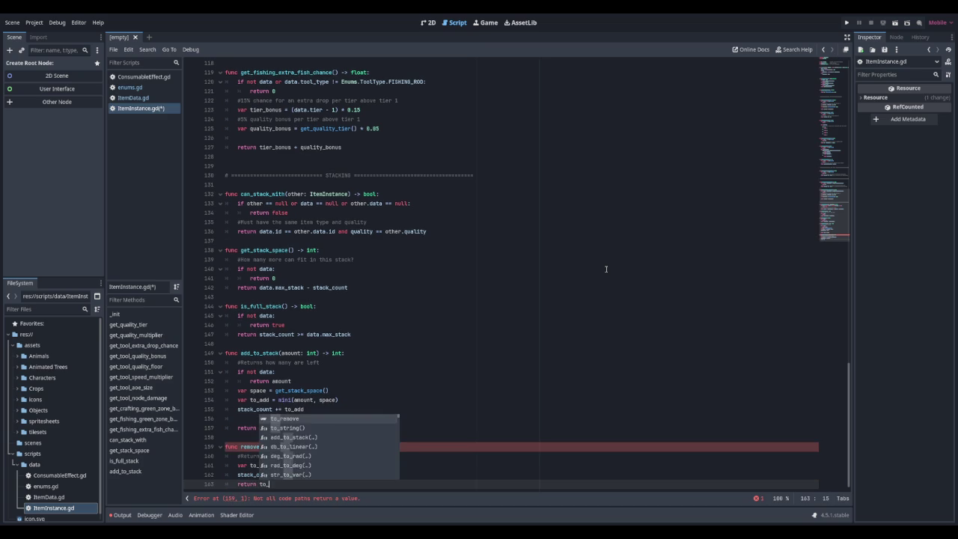
text(remove)
key(Return)
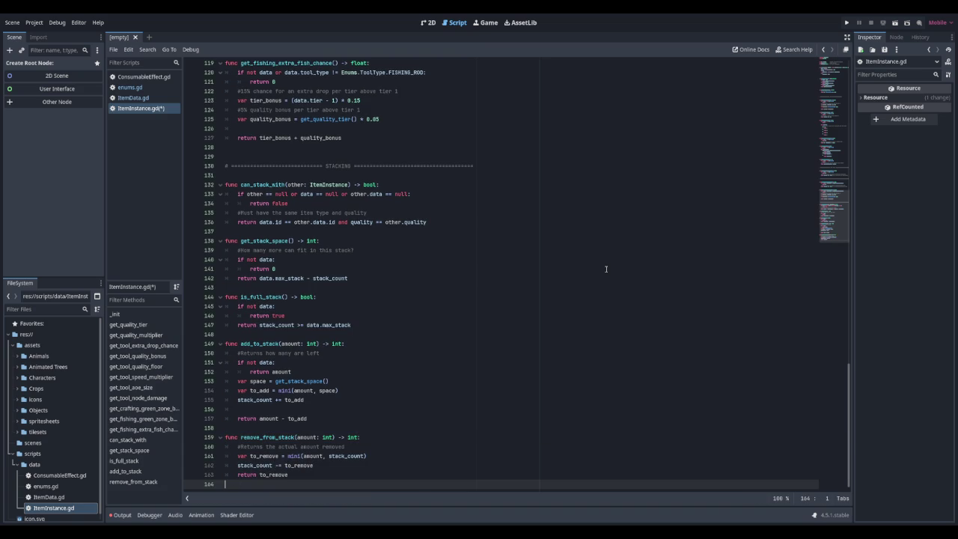
key(Return)
Step: Declare func split_stack(amount: int) -> int with a comment about returning a new instance or null
text(func s)
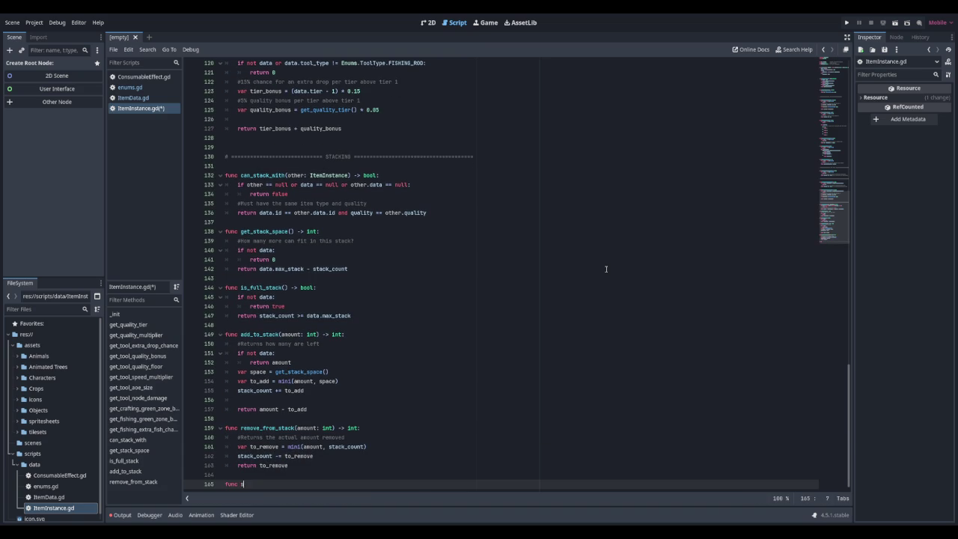
text(plit_stack)
text((amount: in)
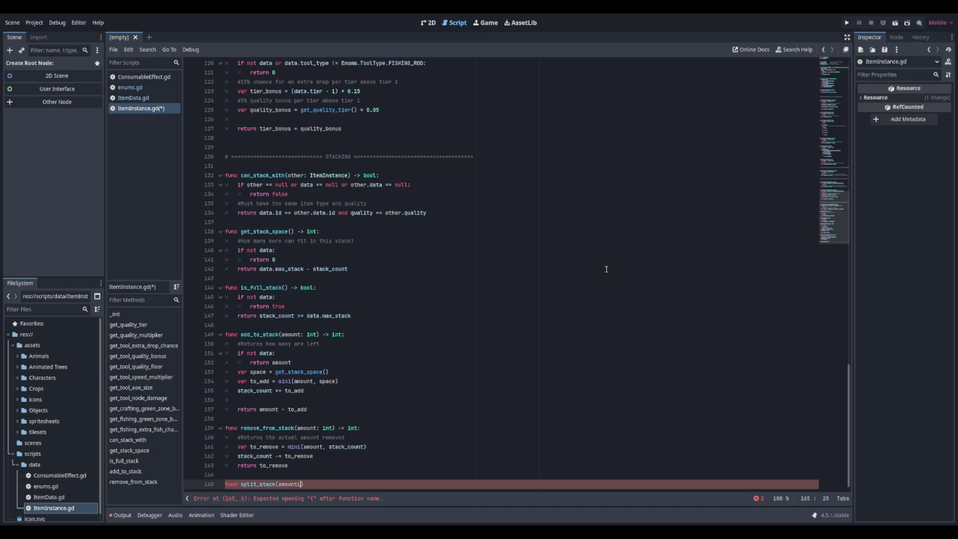
text(t))
text(> int:)
key(Return)
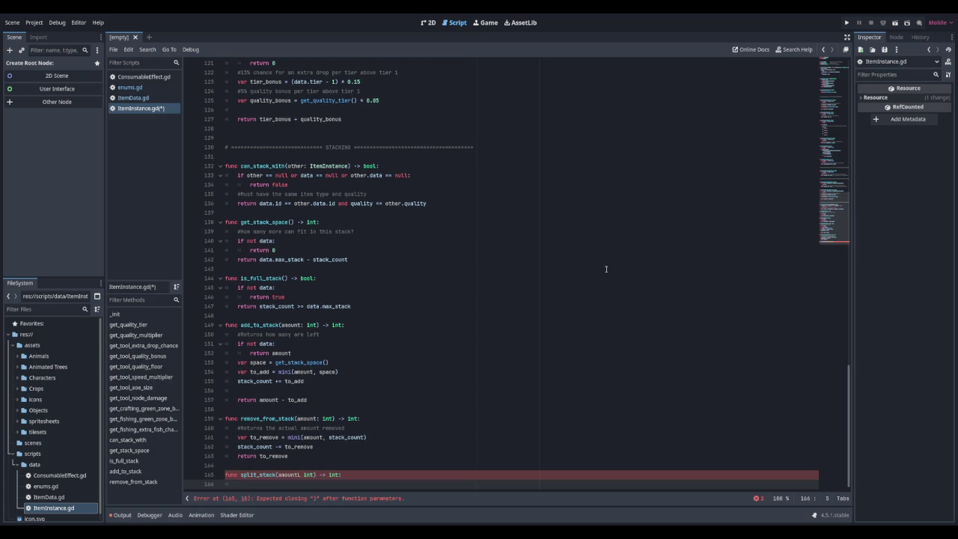
text(#split off into a )
text(new stack, )
text(returns a n)
text(ew instance)
text(or null )
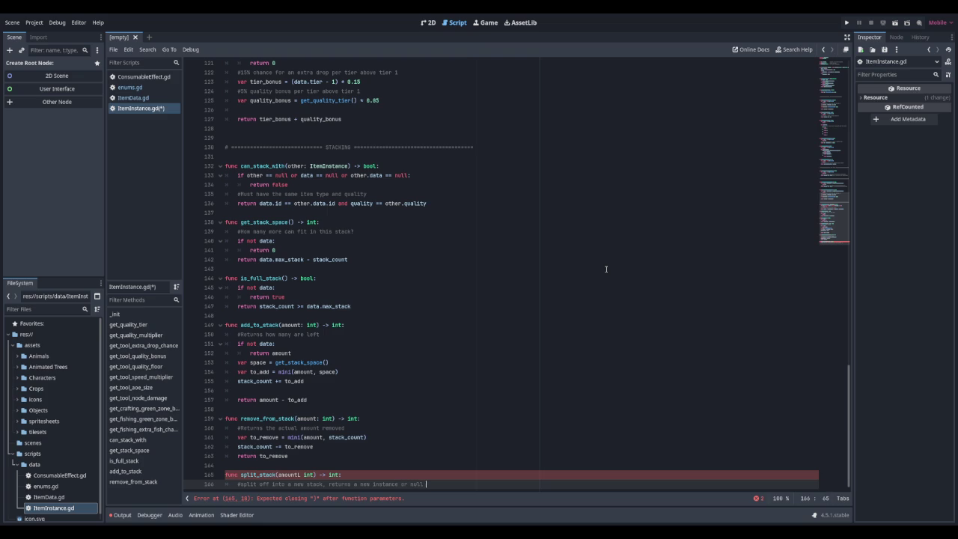
text(if it can't split)
key(Return)
Step: Return null when amount <= 0 or amount >= stack_count, fixing the header's missing colon
text(if amount <)
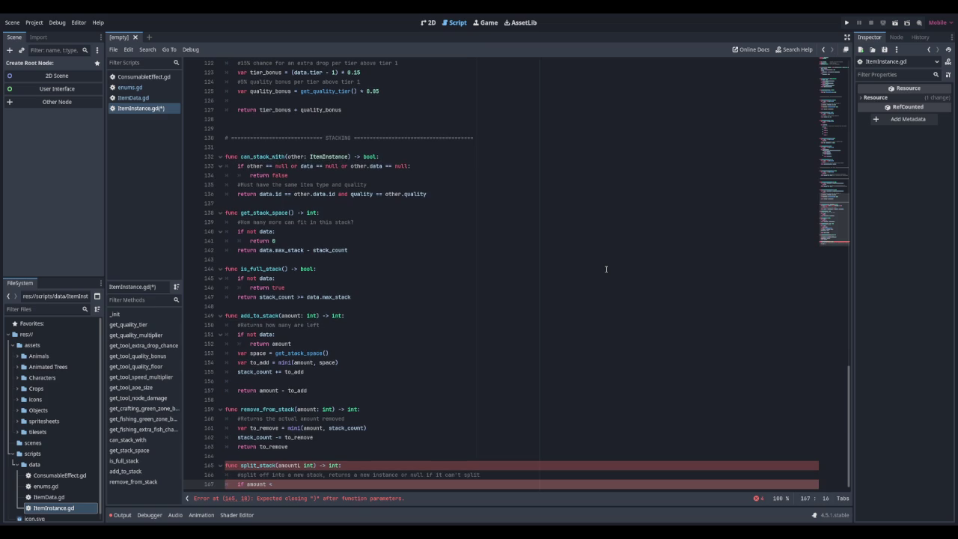
text(= 0 or amount >= )
text(stack_)
text(count)
text(:)
key(Return)
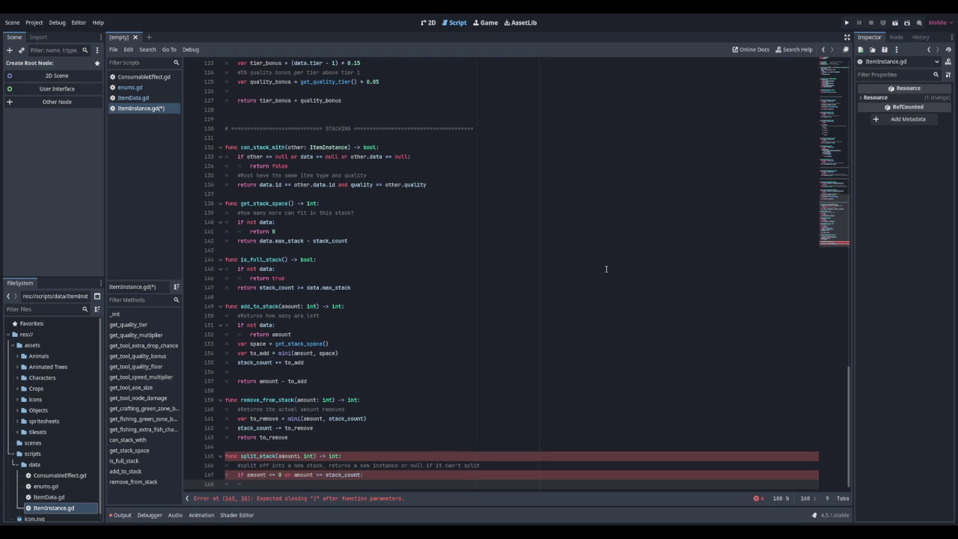
key(Up)
key(Up)
key(Up)
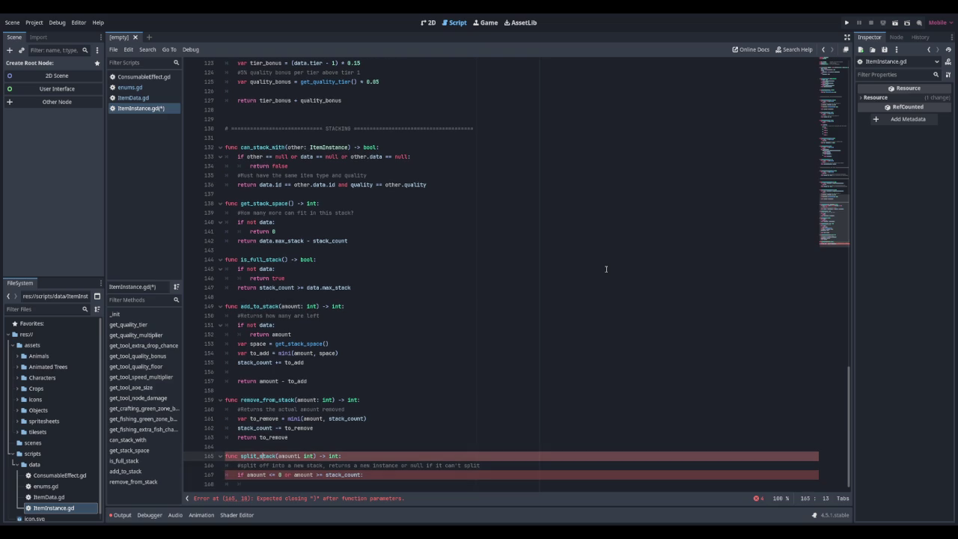
text(:)
key(Down)
key(Down)
key(Down)
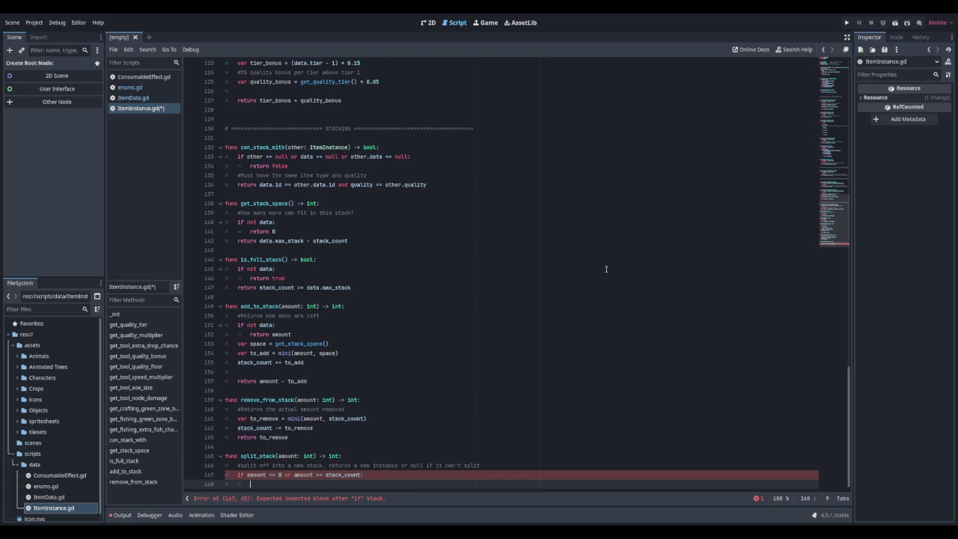
text(return nu)
text(ll)
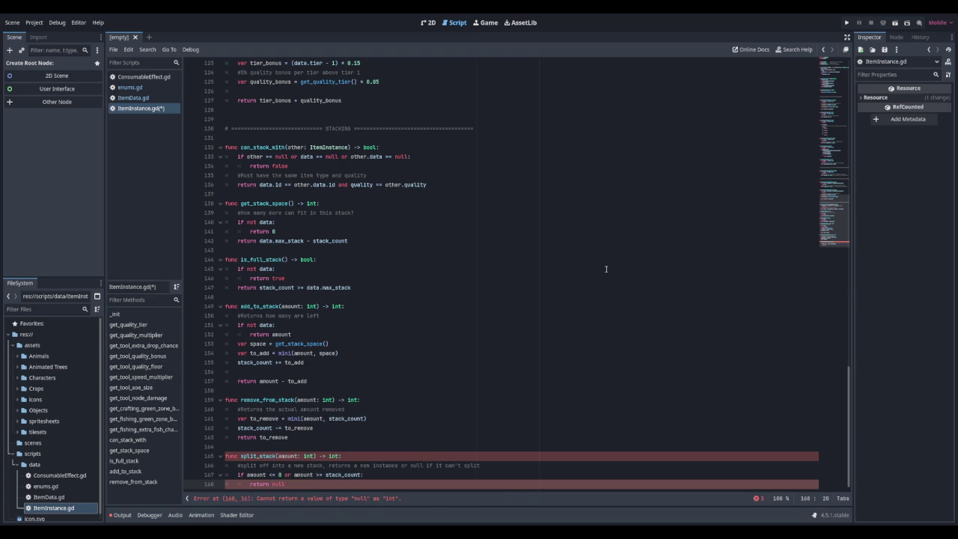
key(Return)
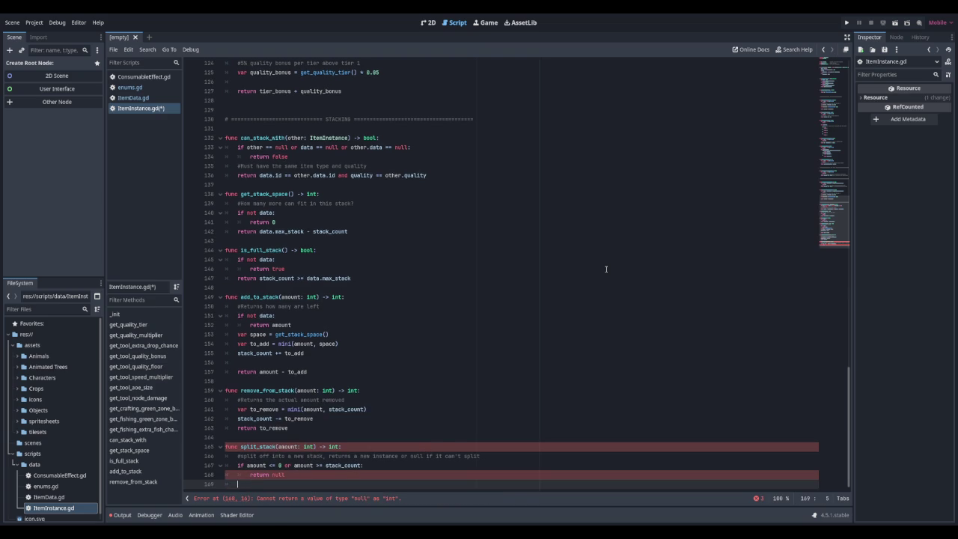
Step: Create new_instance = ItemInstance.new(data, quality, amount) and subtract amount from stack_count
text(var new)
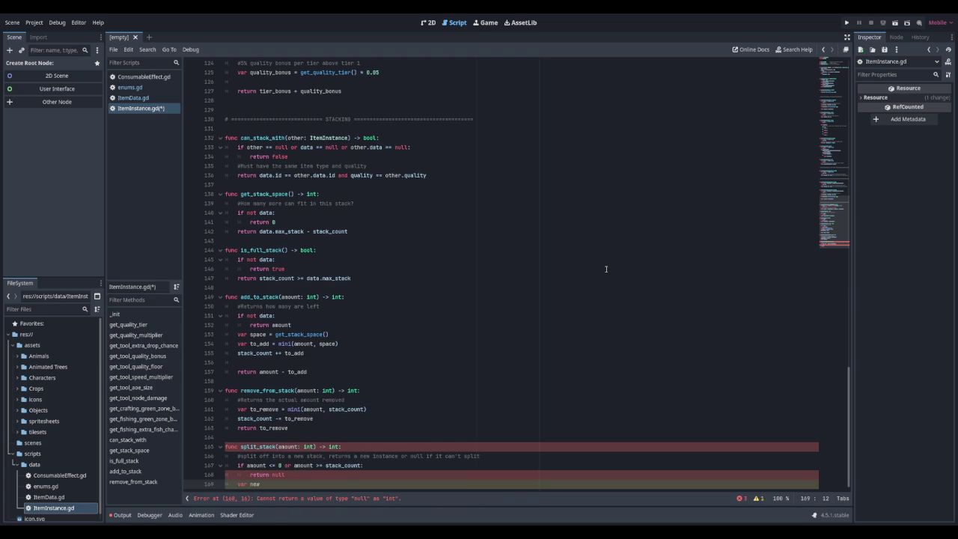
text(_instance = )
text(Item)
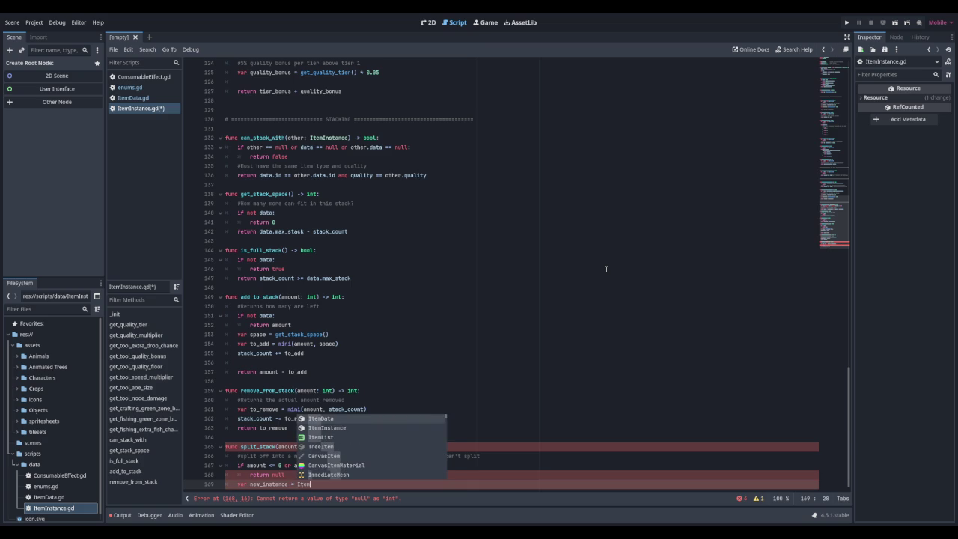
key(Down)
key(Return)
text(.new(data)
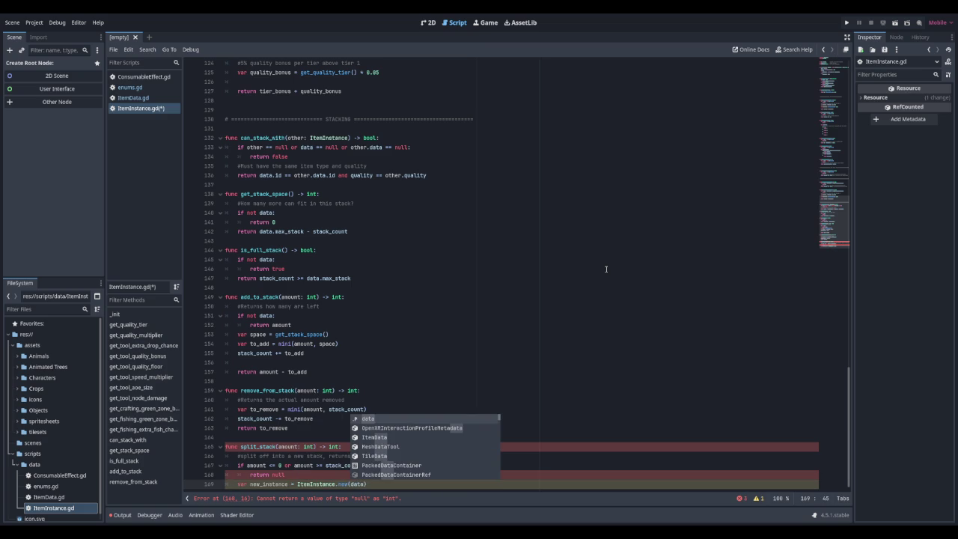
text(, quality, amount)
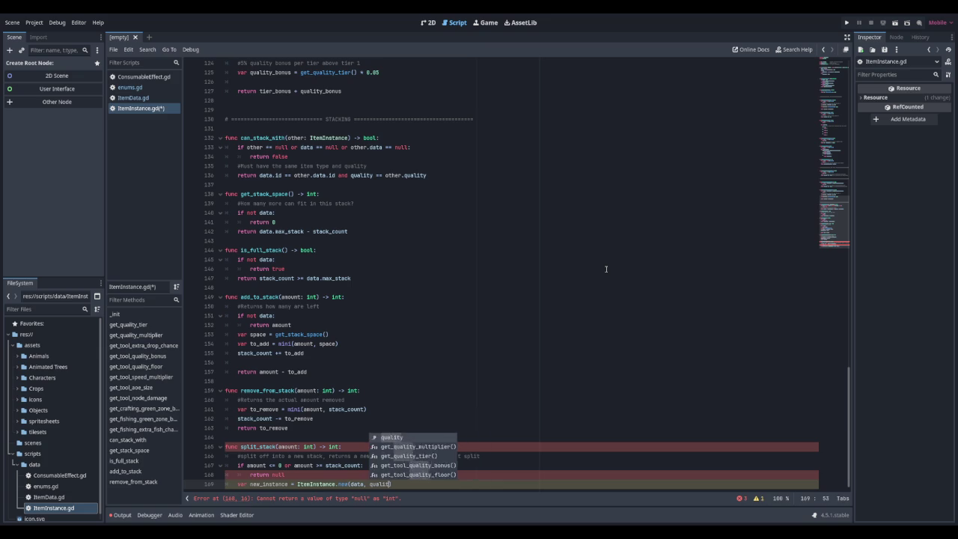
text())
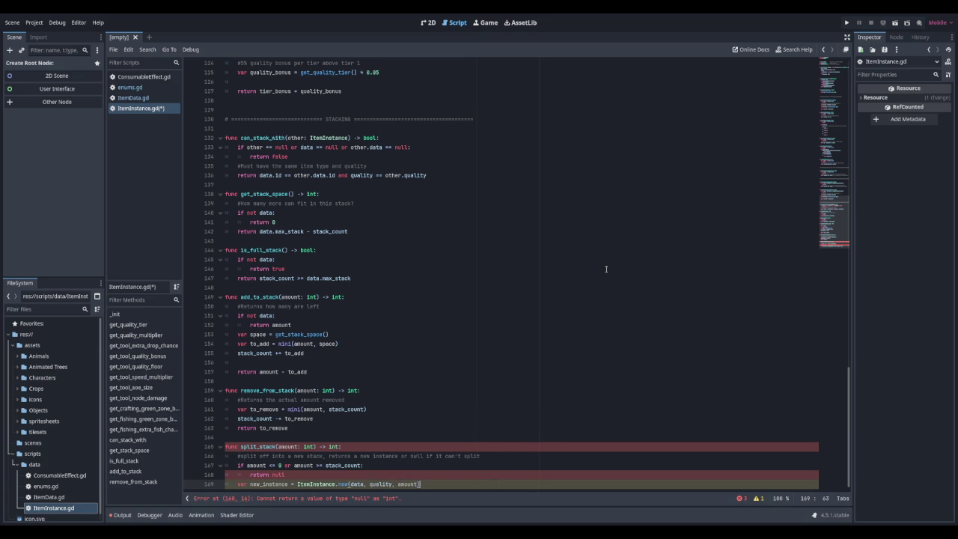
key(Return)
text(stack_Count -=)
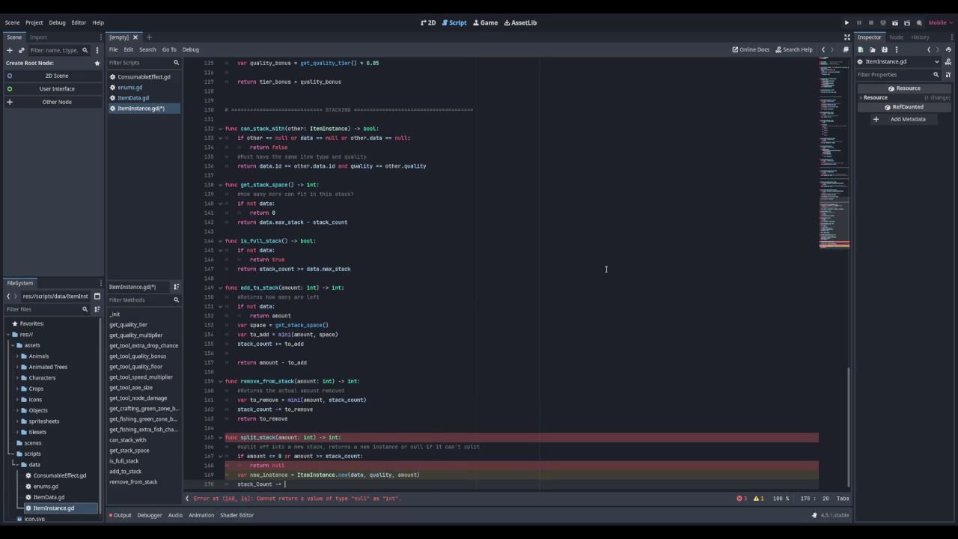
text( amount)
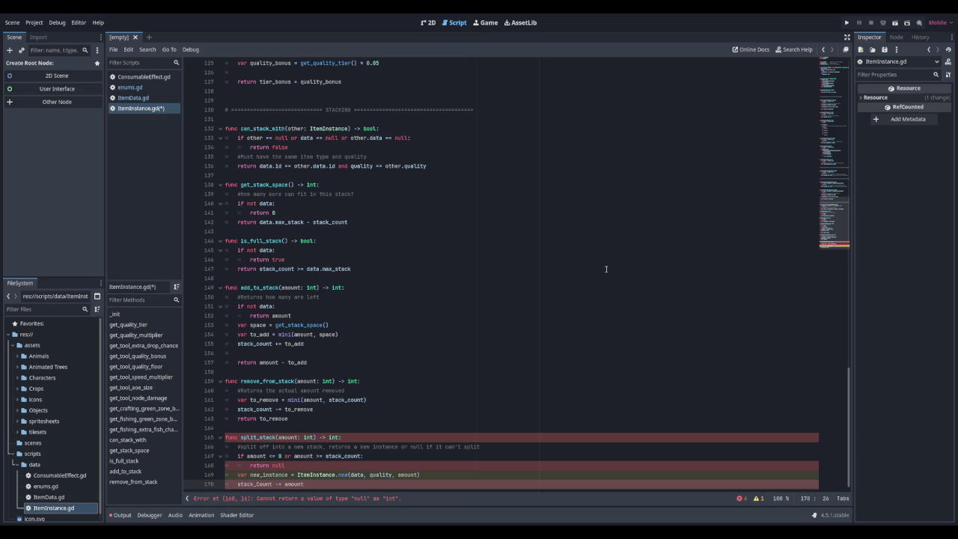
key(BackSpace)
text(c)
key(End)
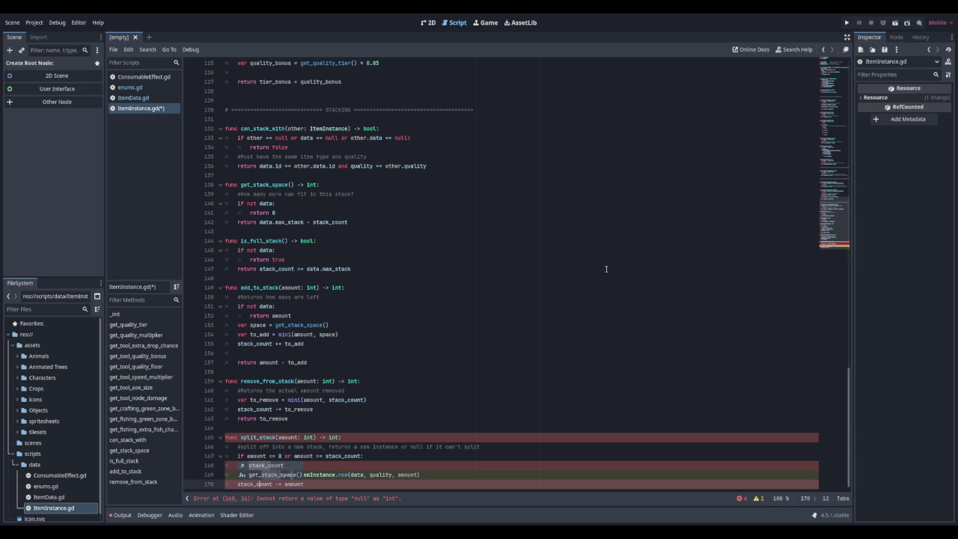
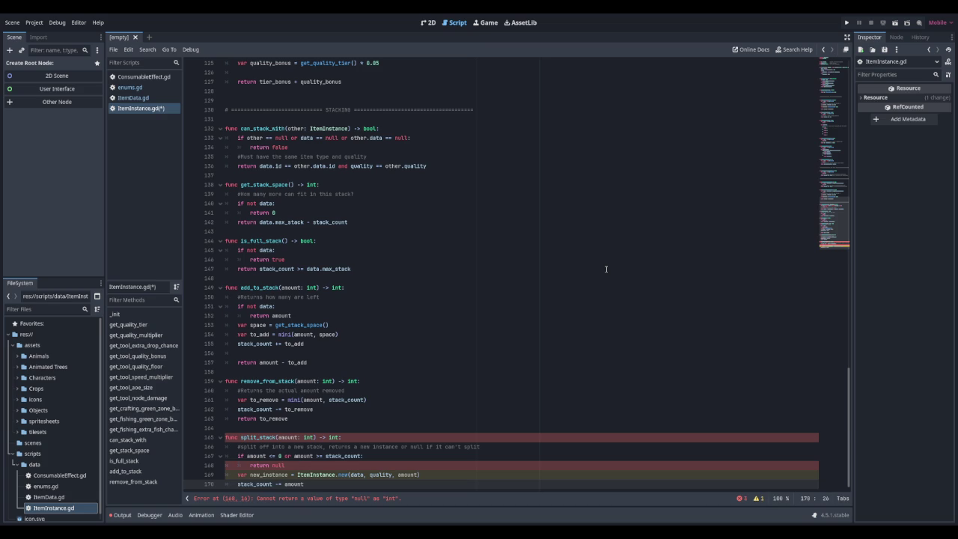
Step: Change split_stack's return type from int to ItemInstance
key(Up)
key(Up)
key(Up)
key(Right)
key(Right)
key(Right)
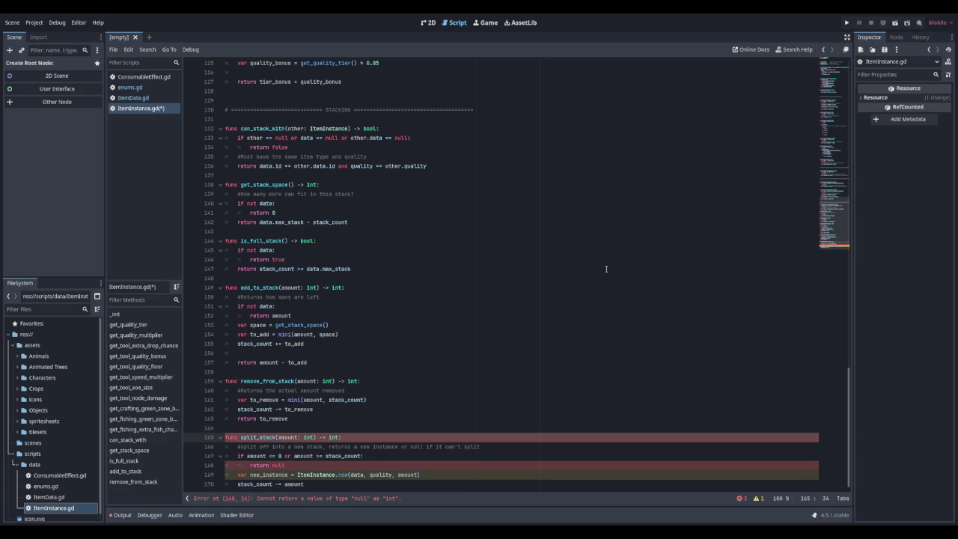
key(Delete)
key(Delete)
text(ItemIns)
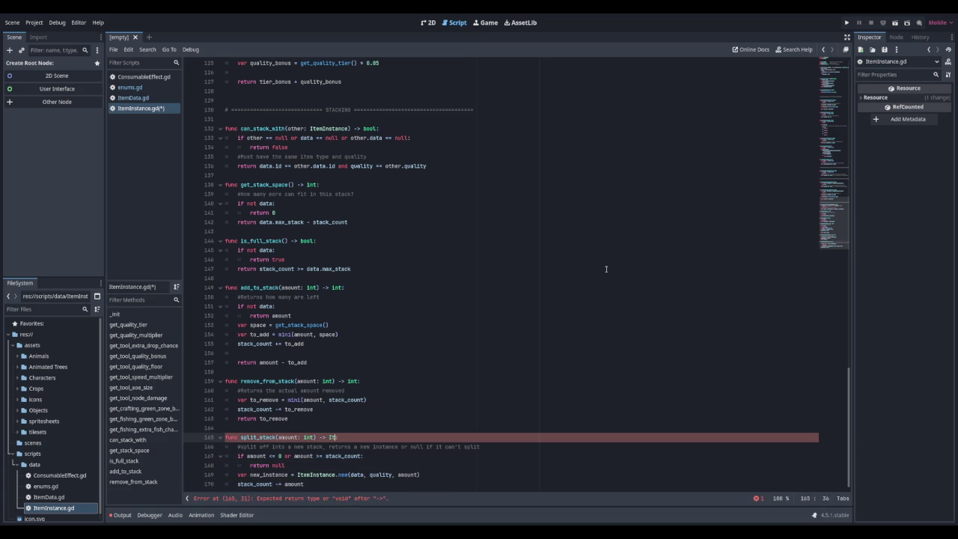
key(Return)
Step: End split_stack with 'return new_instance' followed by two blank lines
key(Down)
key(Down)
key(Down)
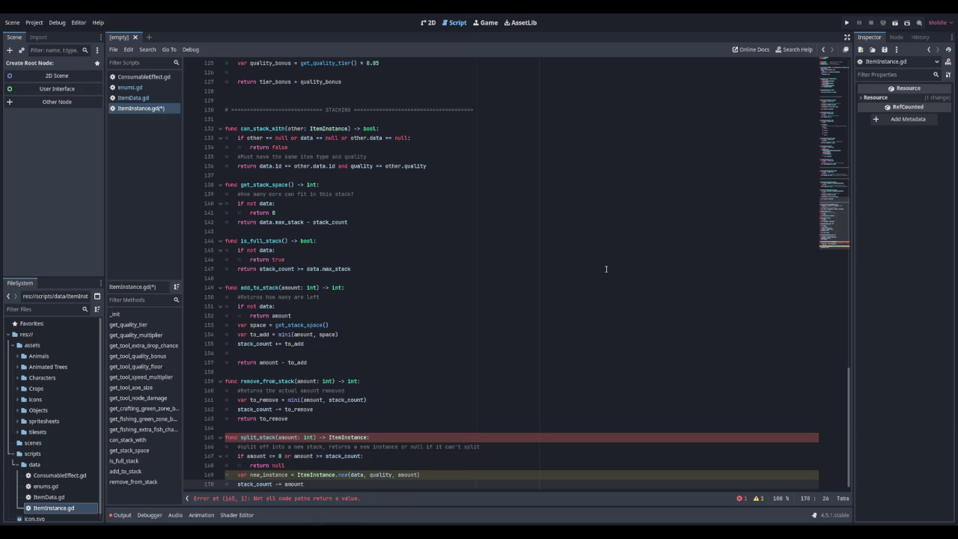
key(Return)
text(return new_instance)
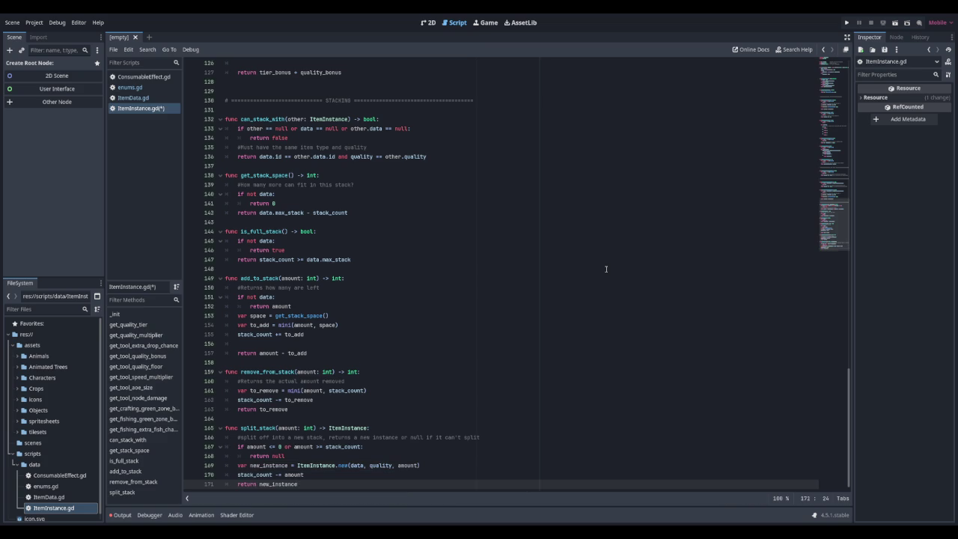
key(Return)
key(Return)
key(Return)
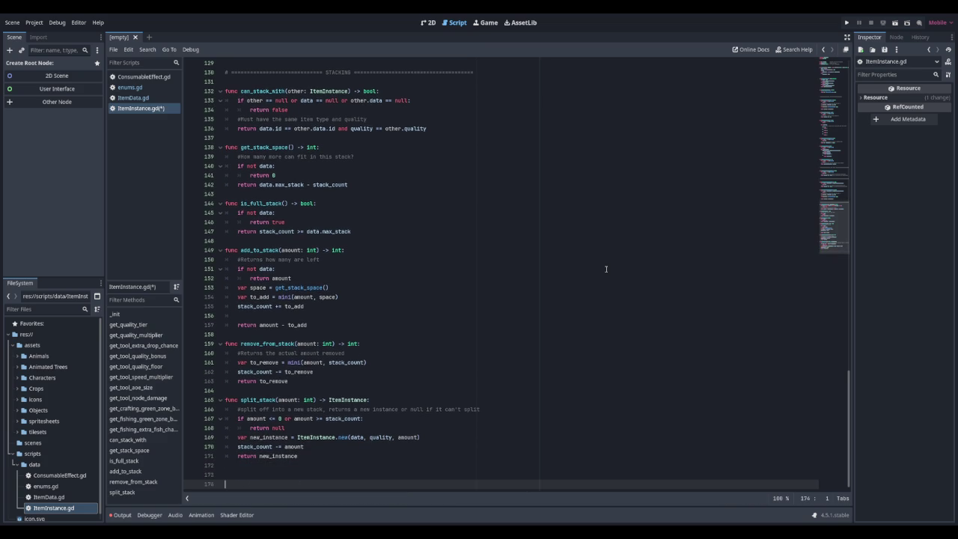
Step: Declare func get_sell_value() -> int with an 'if not data: return 0' guard
text(func get_)
text(sell_value() -> )
text(int:)
key(Return)
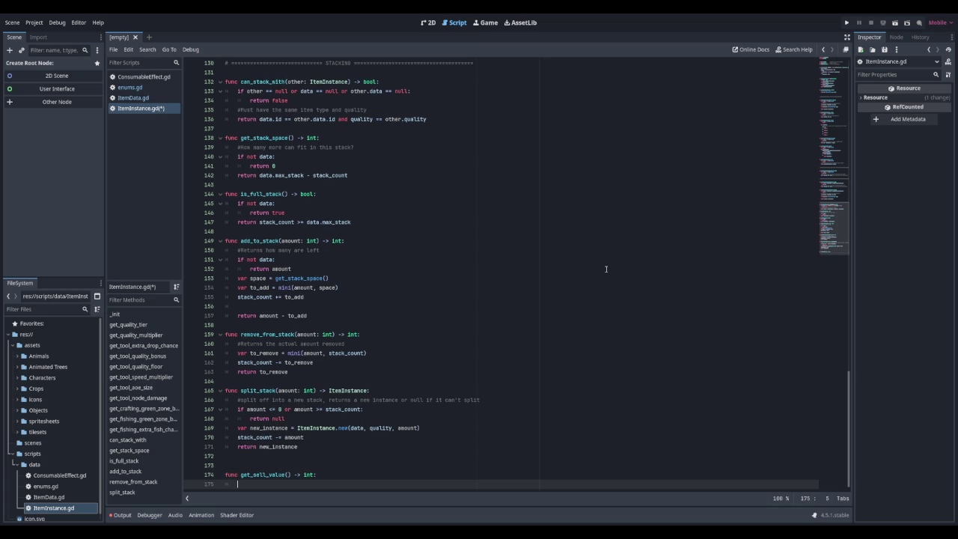
text(ifnot dat)
key(Home)
key(BackSpace)
text(i)
key(End)
text(a)
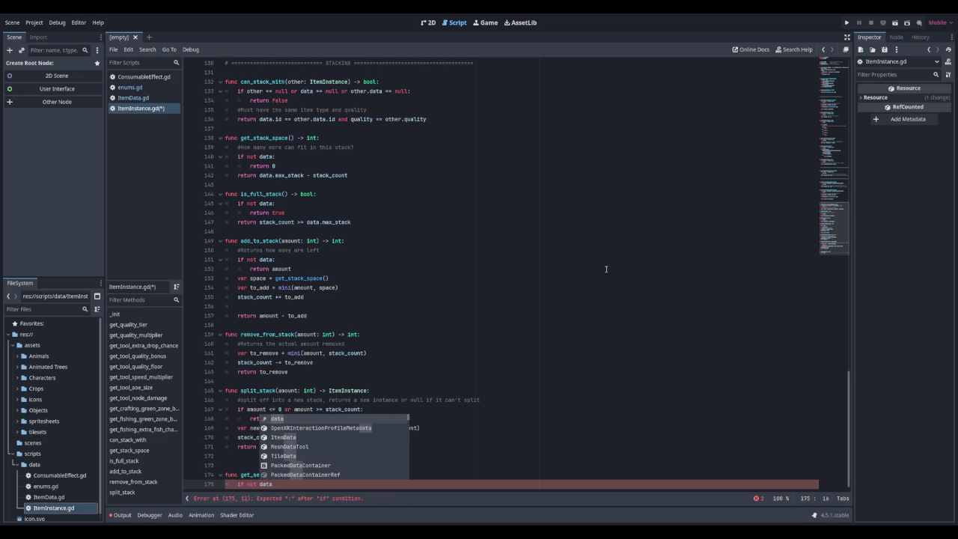
text(:)
key(Return)
text(return 0)
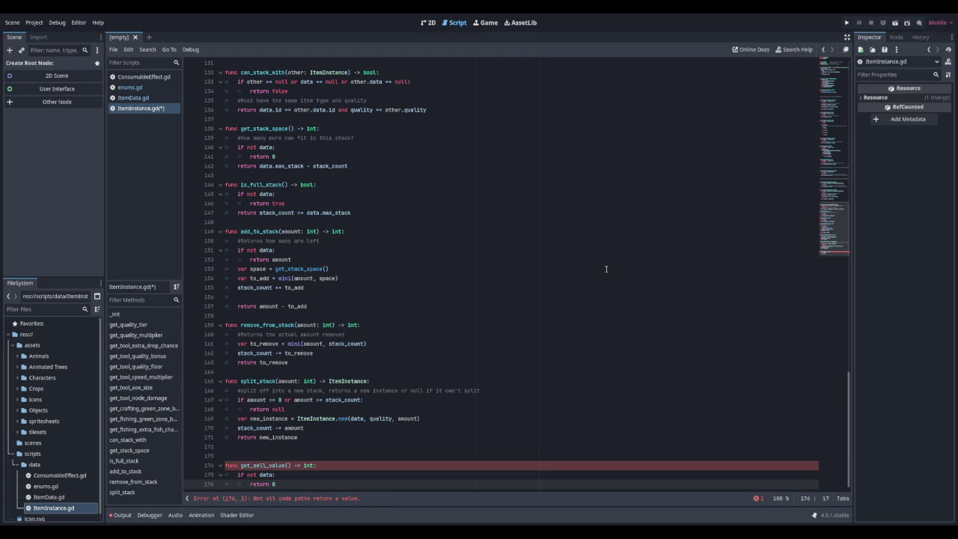
key(Return)
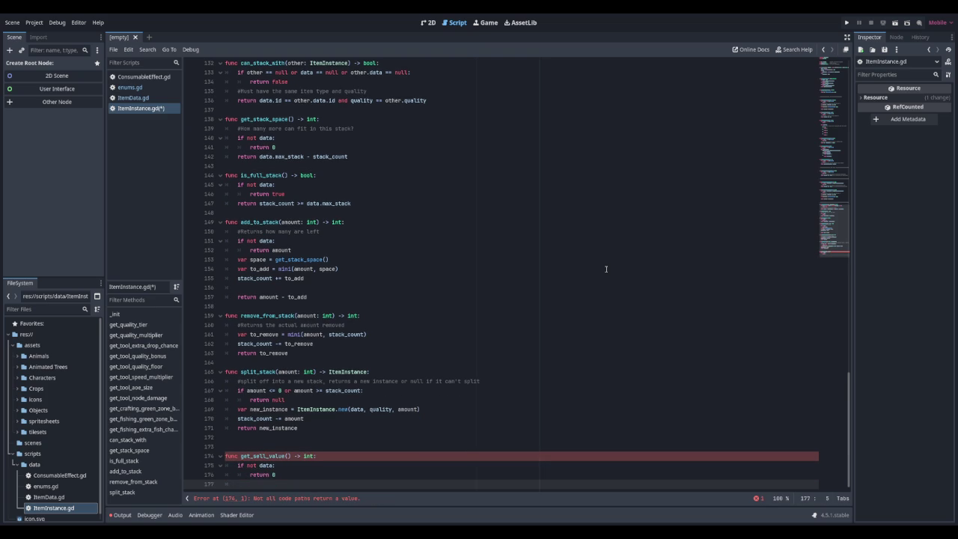
Step: Compute value_per_item as int(data.base_value * get_quality_multiplier()) and return value_per_item * stack_count
text(var value_)
text(per_item = )
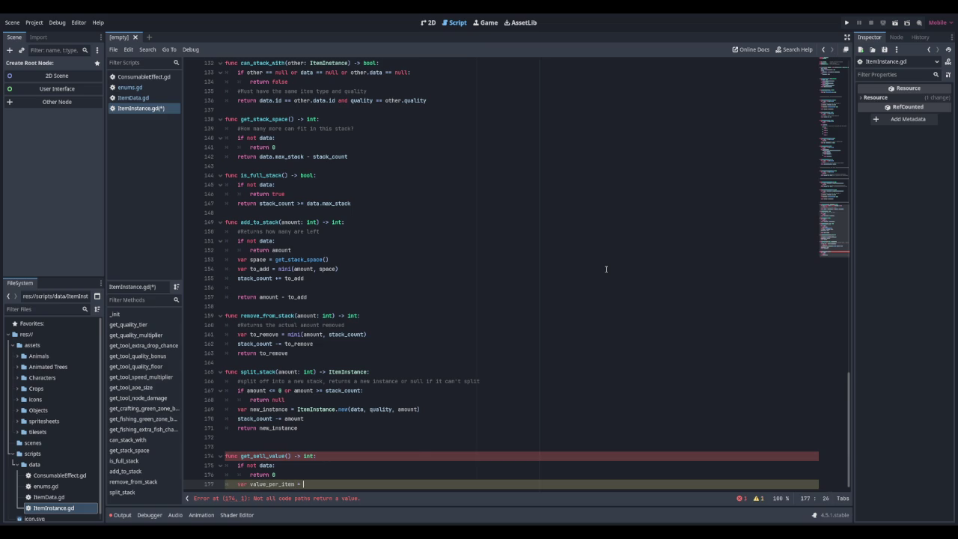
text(int(data.)
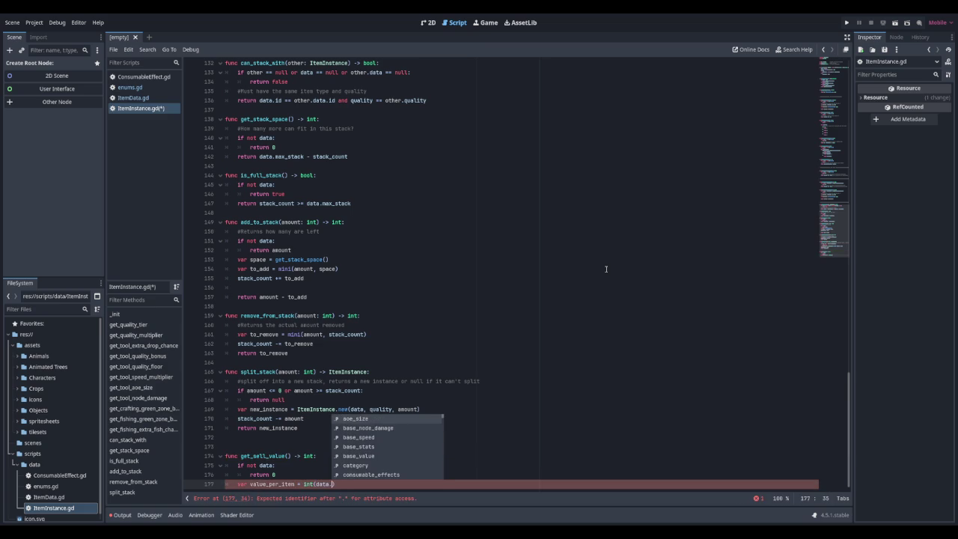
text(base_value)
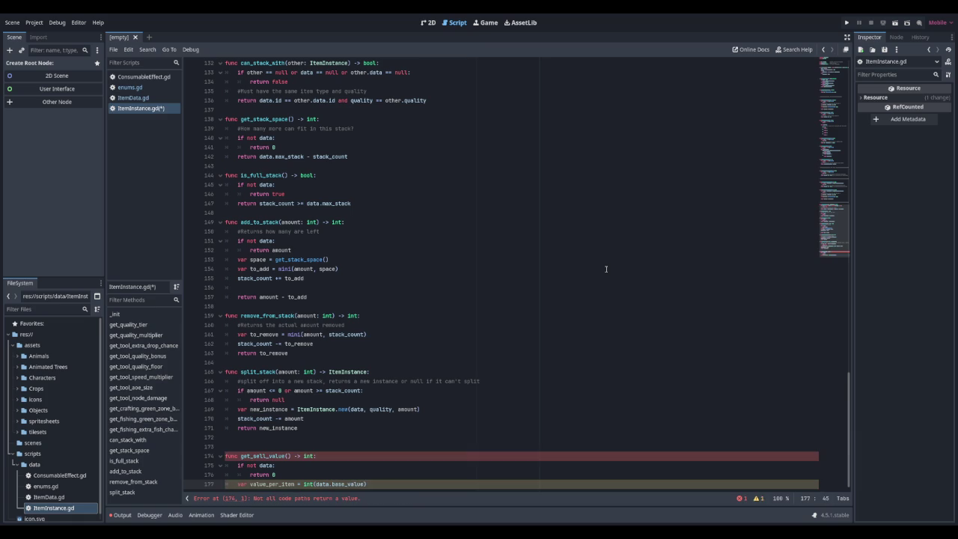
text( * get_)
text(qua)
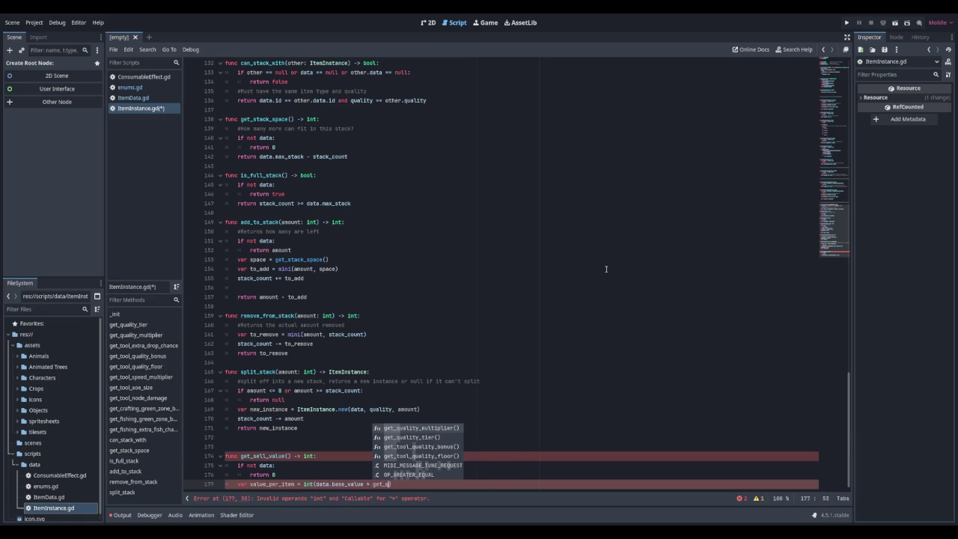
key(Return)
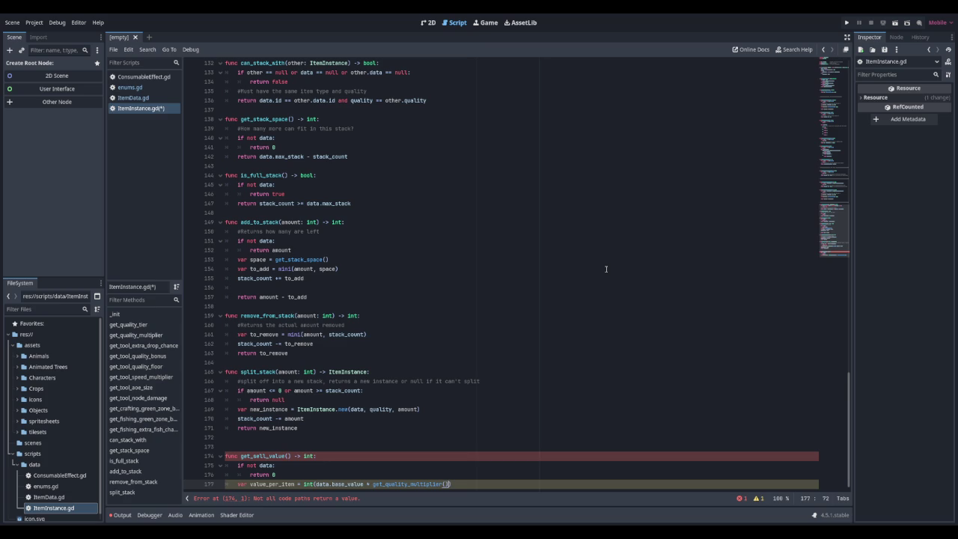
key(Return)
text(retu)
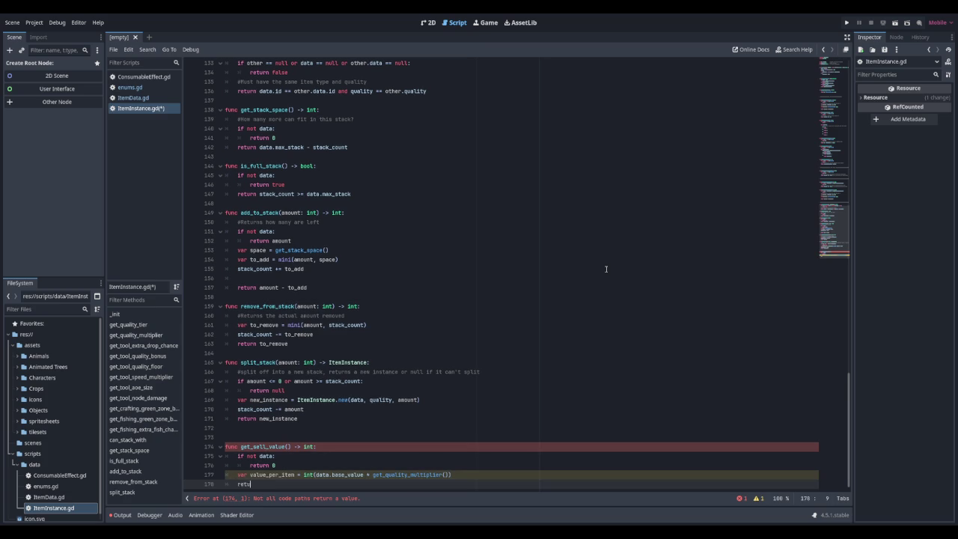
text(rn val)
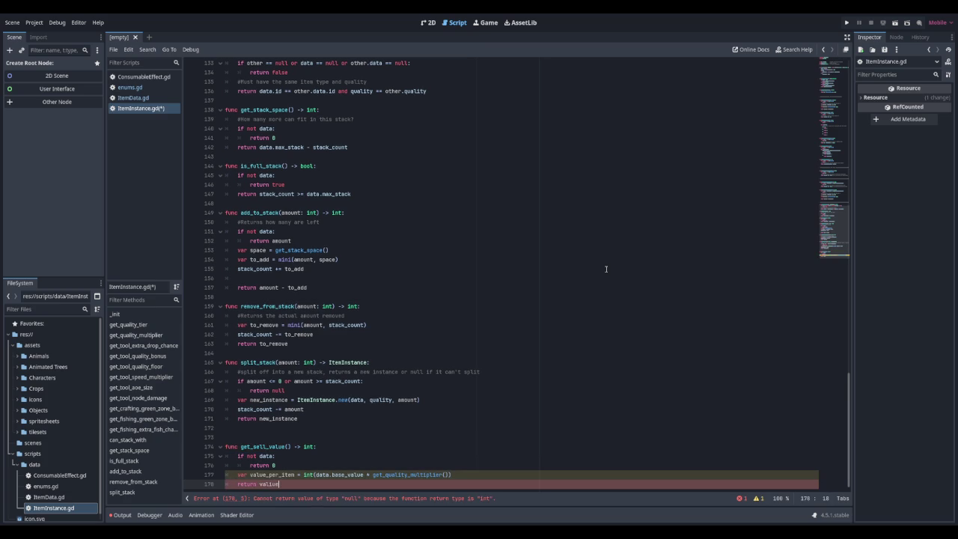
text(ue)
key(Return)
text(* stack_count)
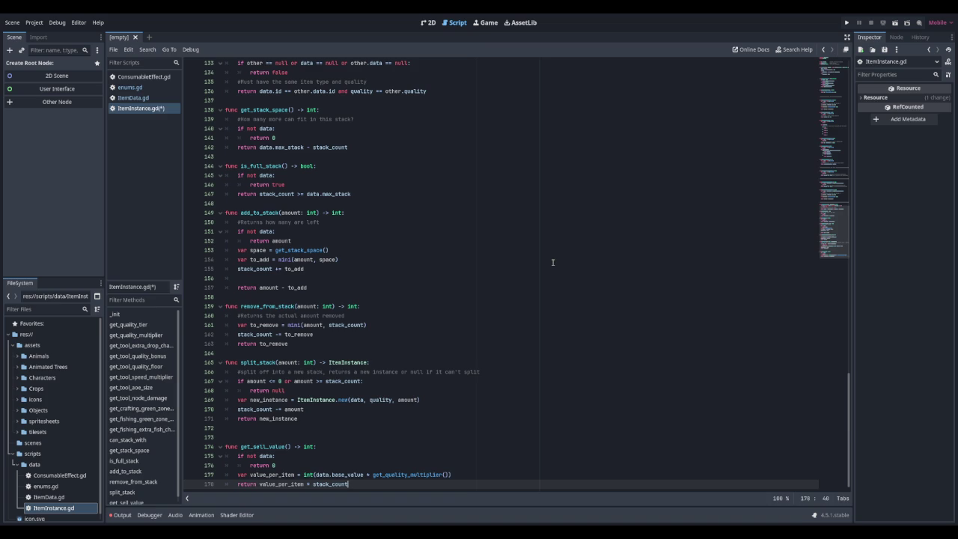
key(Return)
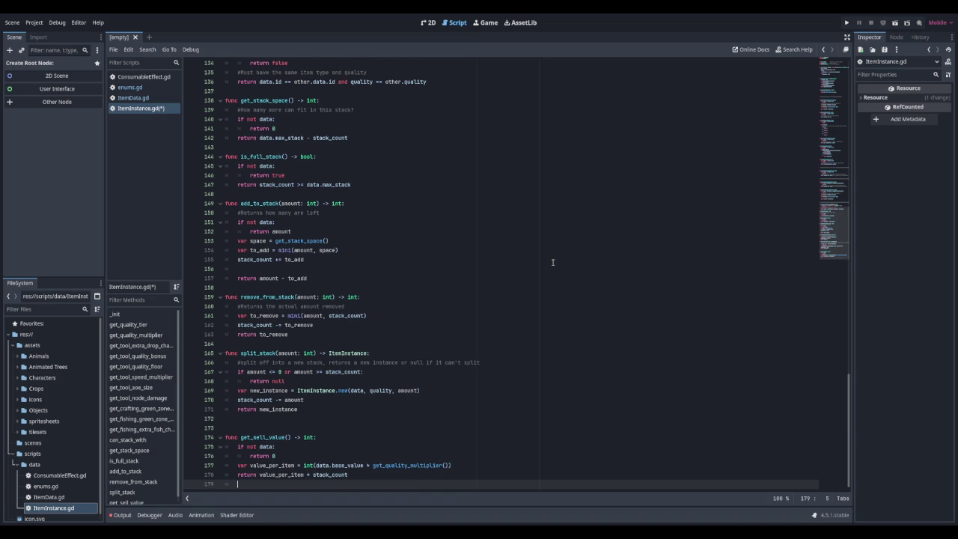
Step: Begin a '# ====================== SAVE LOAD' section comment below get_sell_value
key(Return)
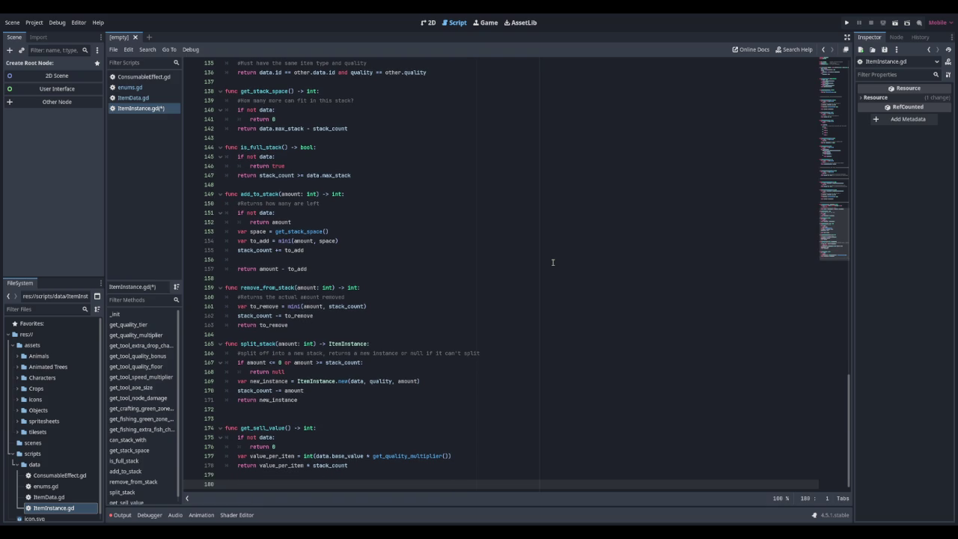
key(Return)
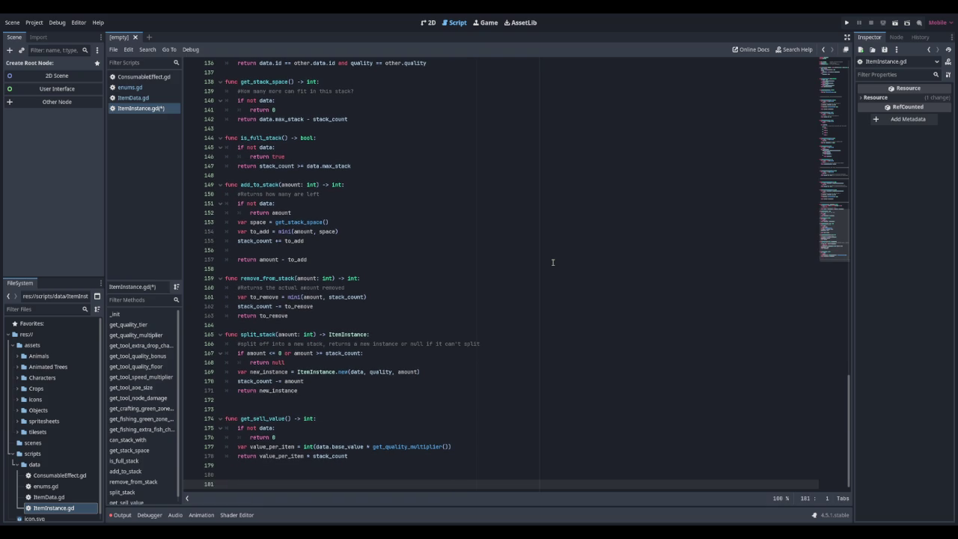
text(# ====================== SAVE )
text(LOAD)
Step: Fix the banner to read 'SAVE AND LOAD' with a closing row of equals signs, then add a new line
key(BackSpace)
key(BackSpace)
text(AND LOAD )
text(========================================)
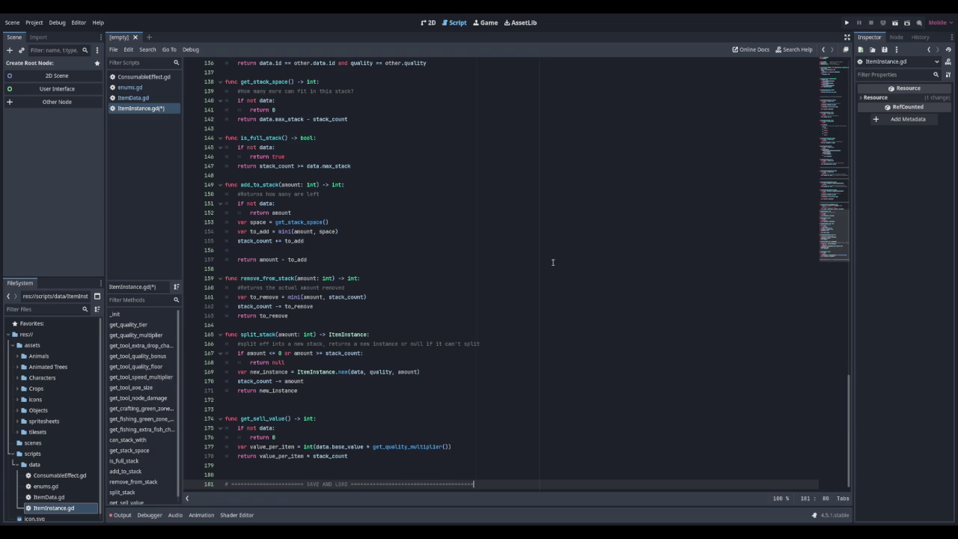
key(Return)
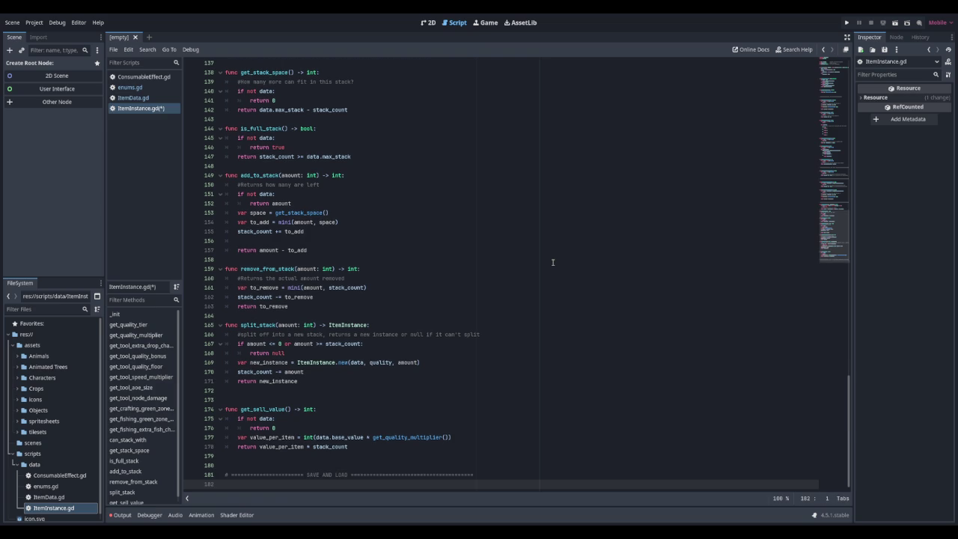